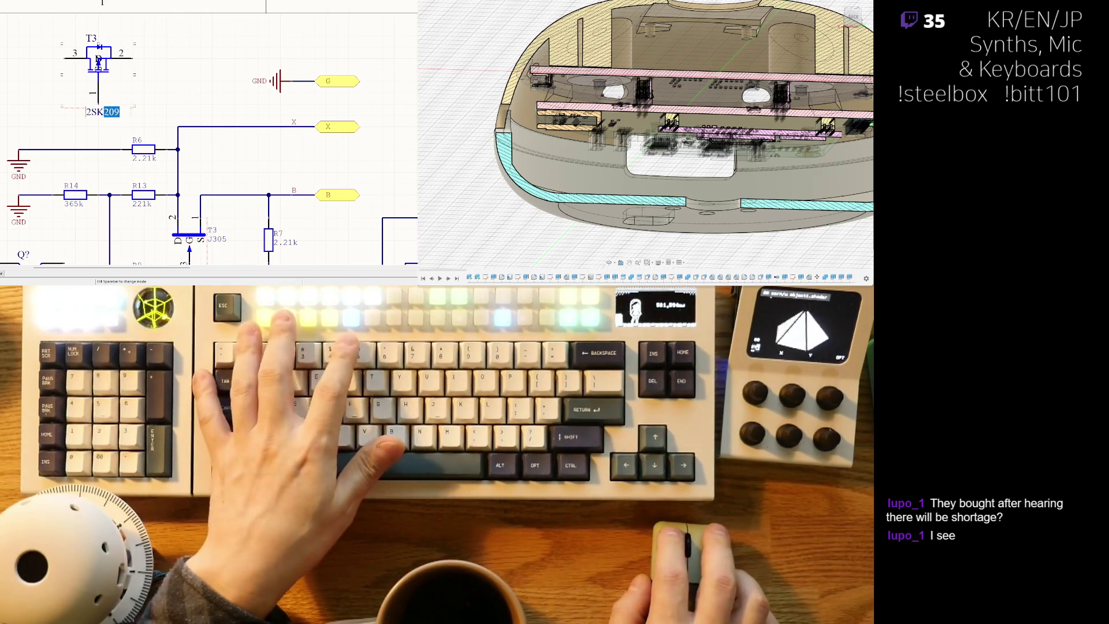
{"action": "type", "text": "-GR(TE85L,F)"}
- Name T3 as 2SK209-GR(TE85L,F), then cut it and paste a copy back onto the sheet
{"action": "key", "text": "Return"}
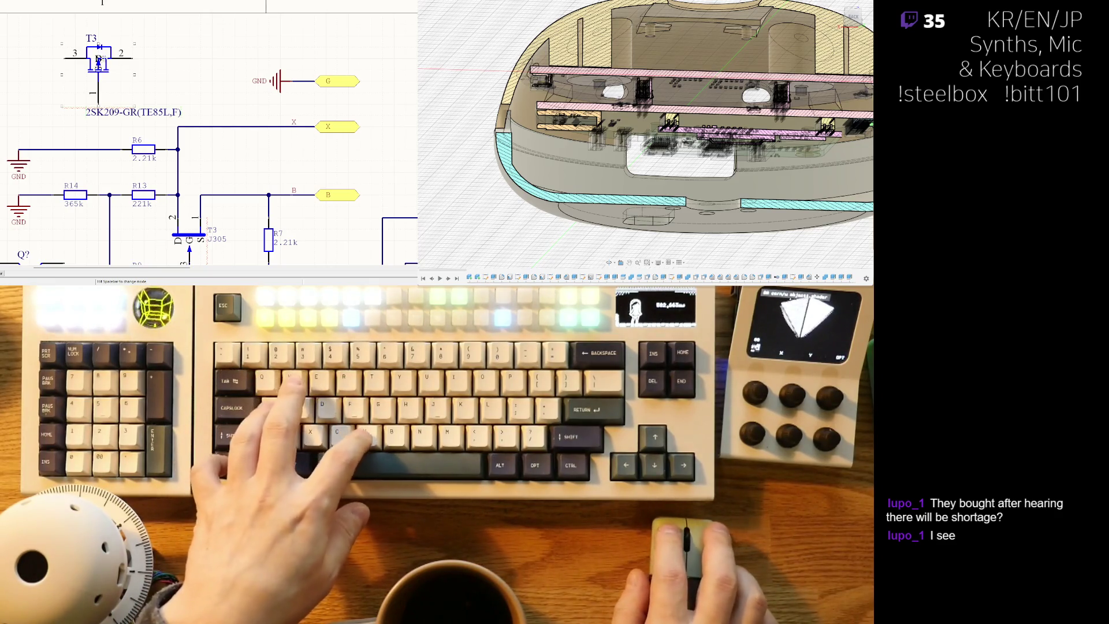
{"action": "key", "text": "ctrl+x"}
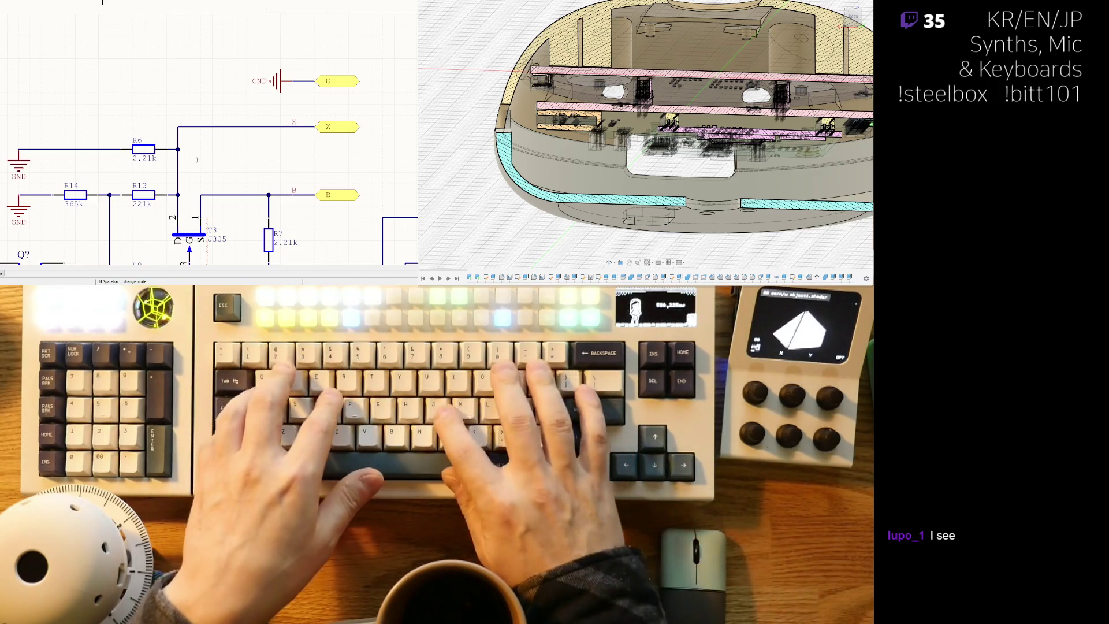
{"action": "key", "text": "ctrl+v"}
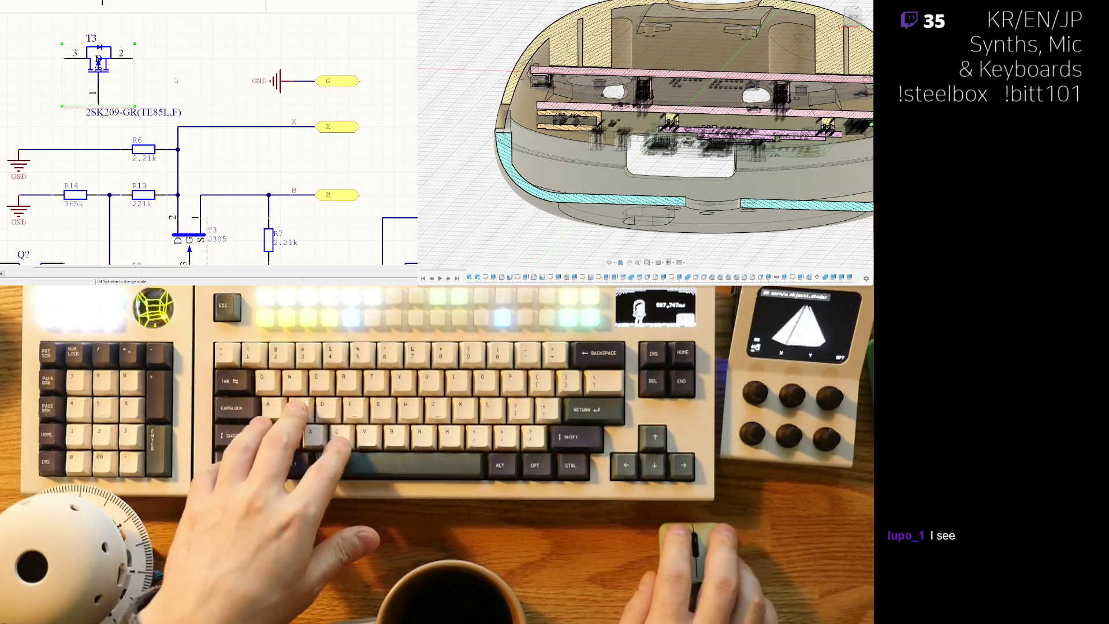
{"action": "key", "text": "ctrl+z"}
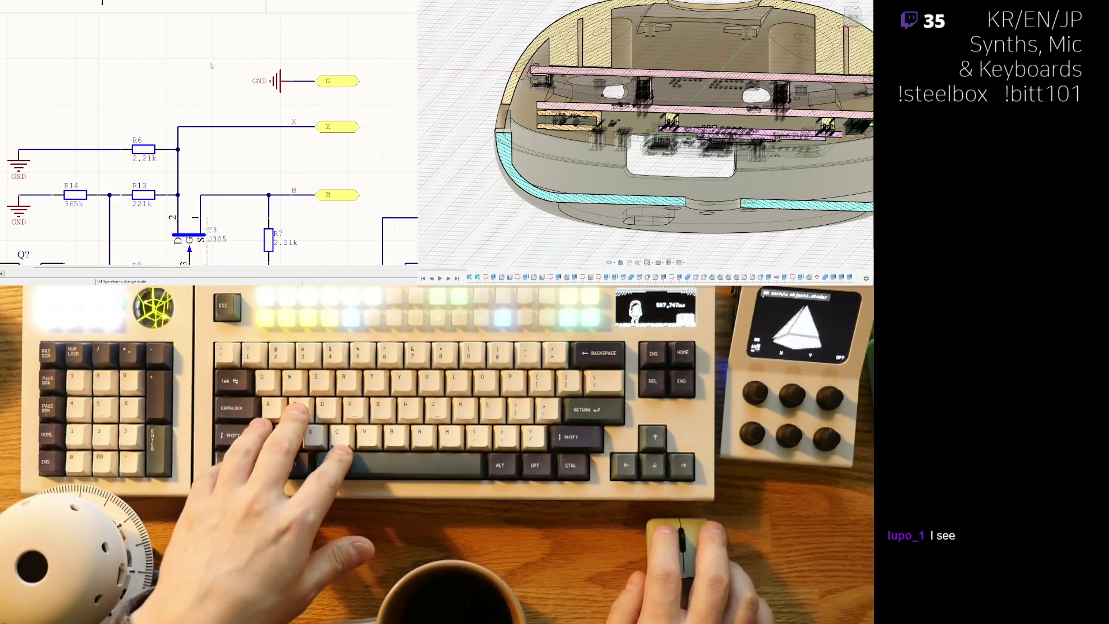
{"action": "key", "text": "ctrl+v"}
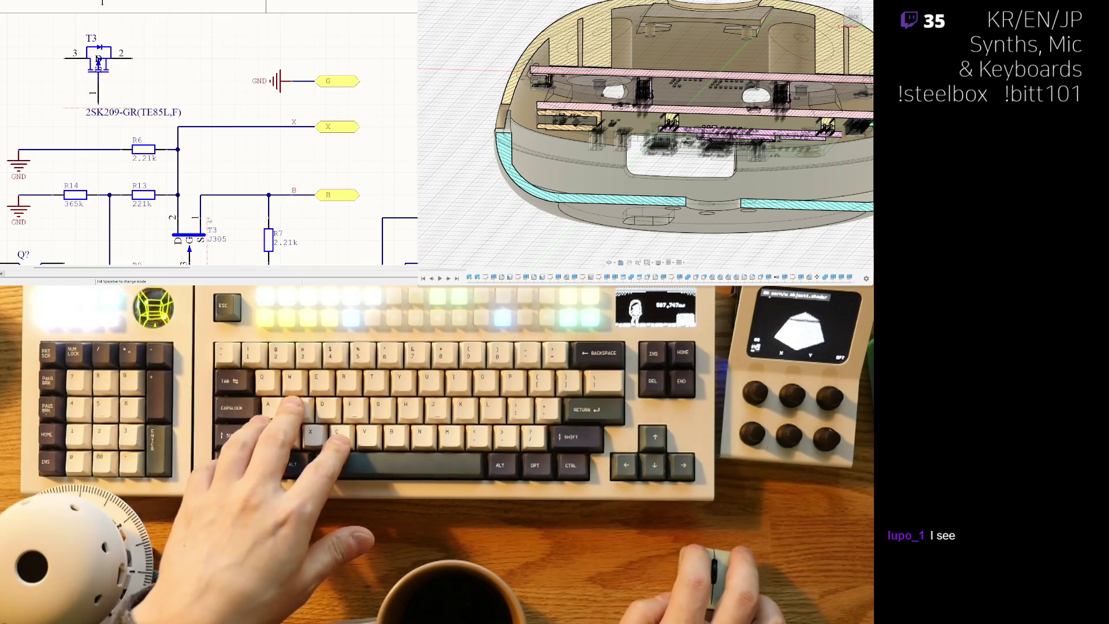
{"action": "scroll", "coordinate": [208, 130], "scroll_direction": "down", "scroll_amount": 1}
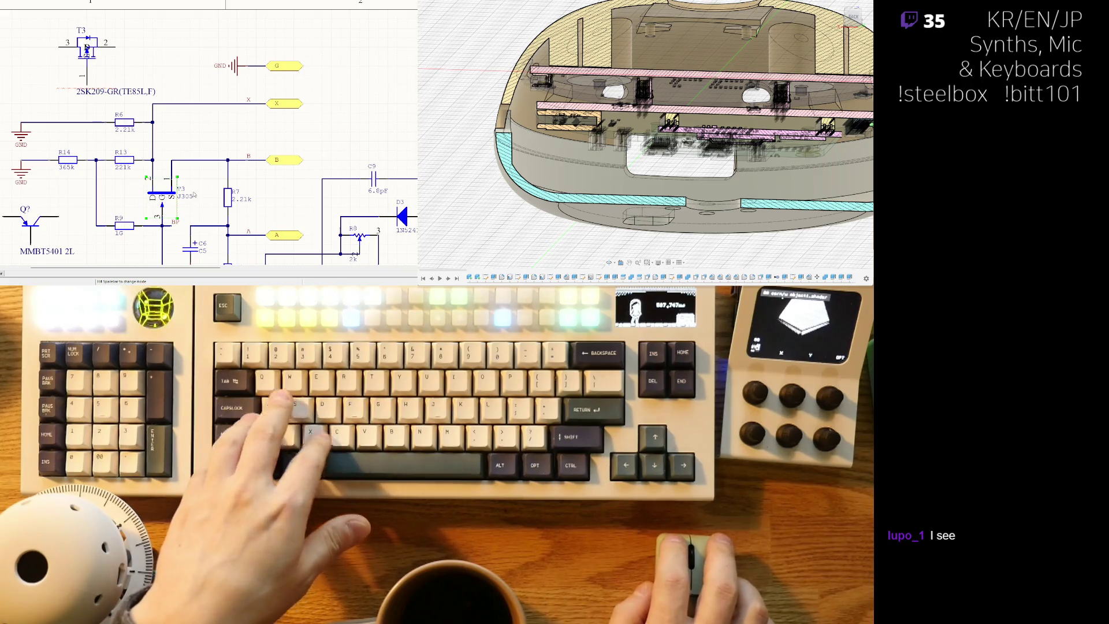
- Try T3 over the Q3 area, cancel that move, and drop T3 at the top of the sheet
{"action": "right_click_drag", "start_coordinate": [220, 138], "coordinate": [248, 142]}
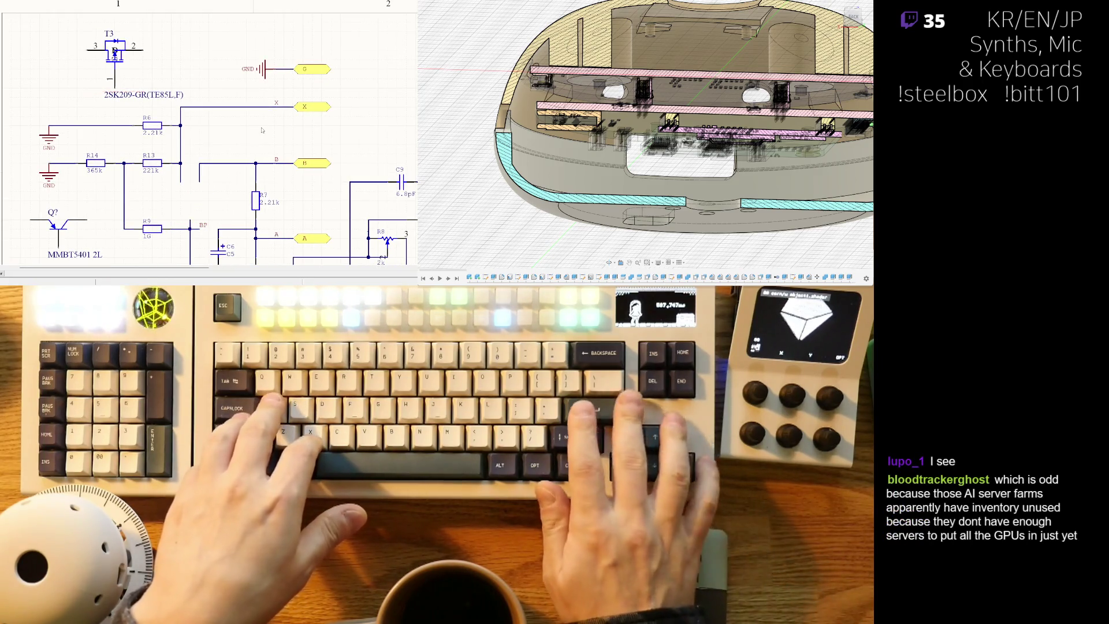
{"action": "mouse_move", "coordinate": [113, 52]}
{"action": "left_mouse_down"}
{"action": "mouse_move", "coordinate": [208, 182]}
{"action": "mouse_move", "coordinate": [208, 155]}
{"action": "left_mouse_up"}
{"action": "key", "text": "ctrl+z"}
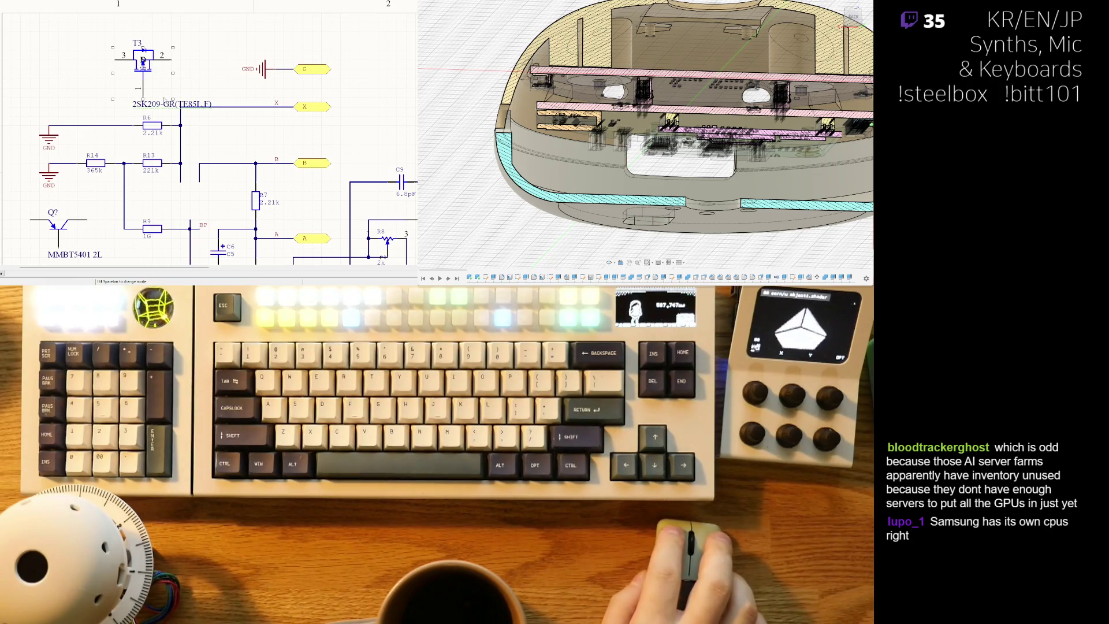
{"action": "left_click", "coordinate": [144, 60]}
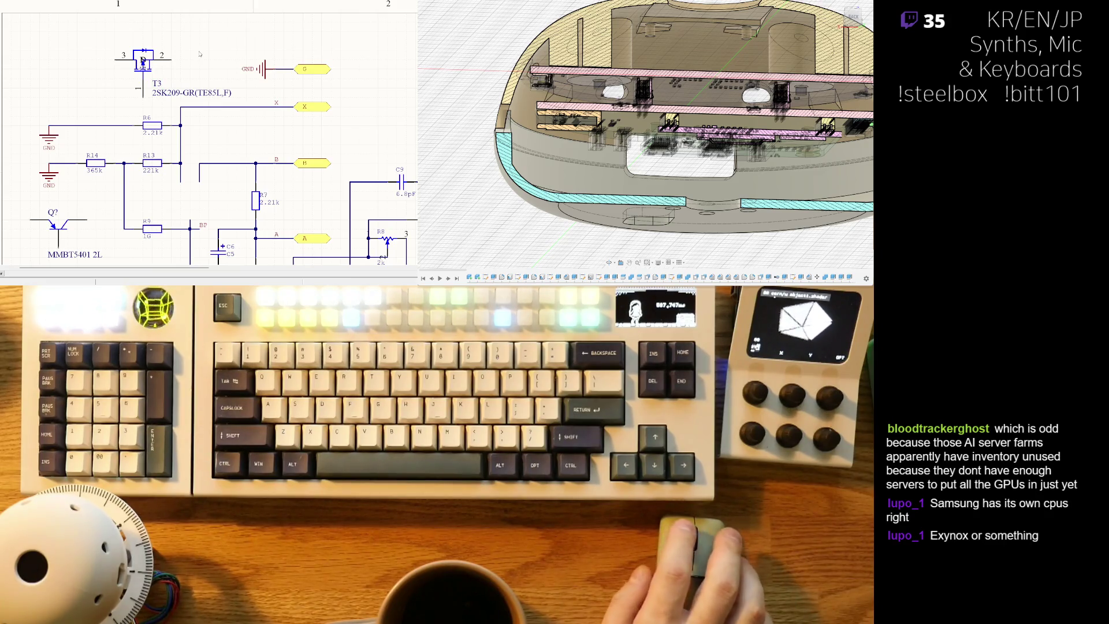
{"action": "scroll", "coordinate": [187, 88], "scroll_direction": "down", "scroll_amount": 2}
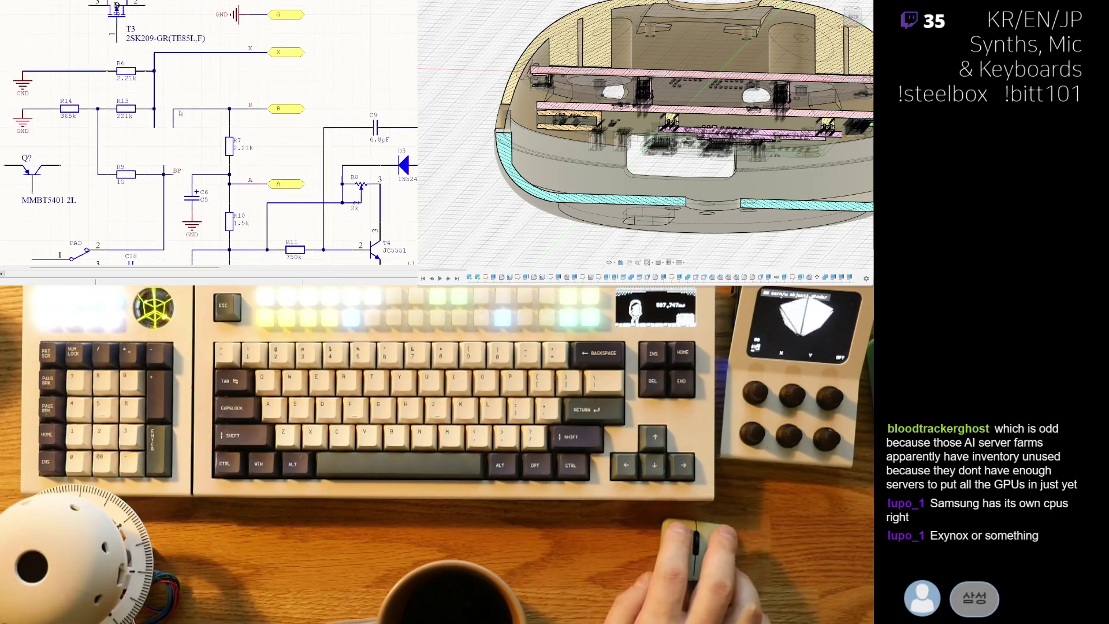
- Draw a new wire running down from the B net line
{"action": "left_click_drag", "start_coordinate": [176, 119], "coordinate": [195, 121]}
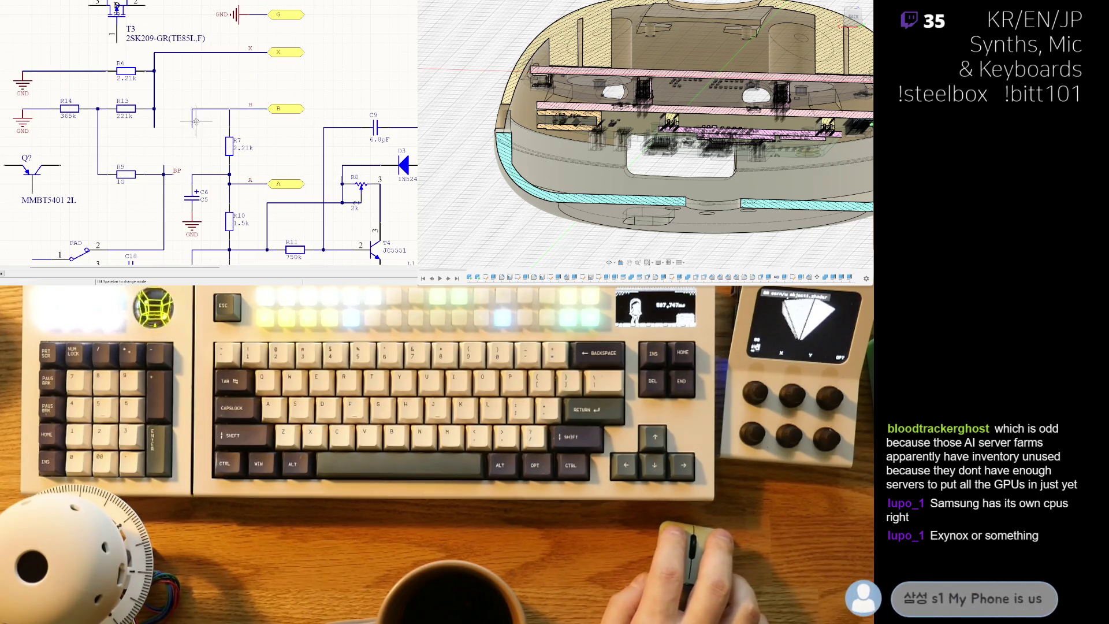
{"action": "left_click", "coordinate": [199, 127]}
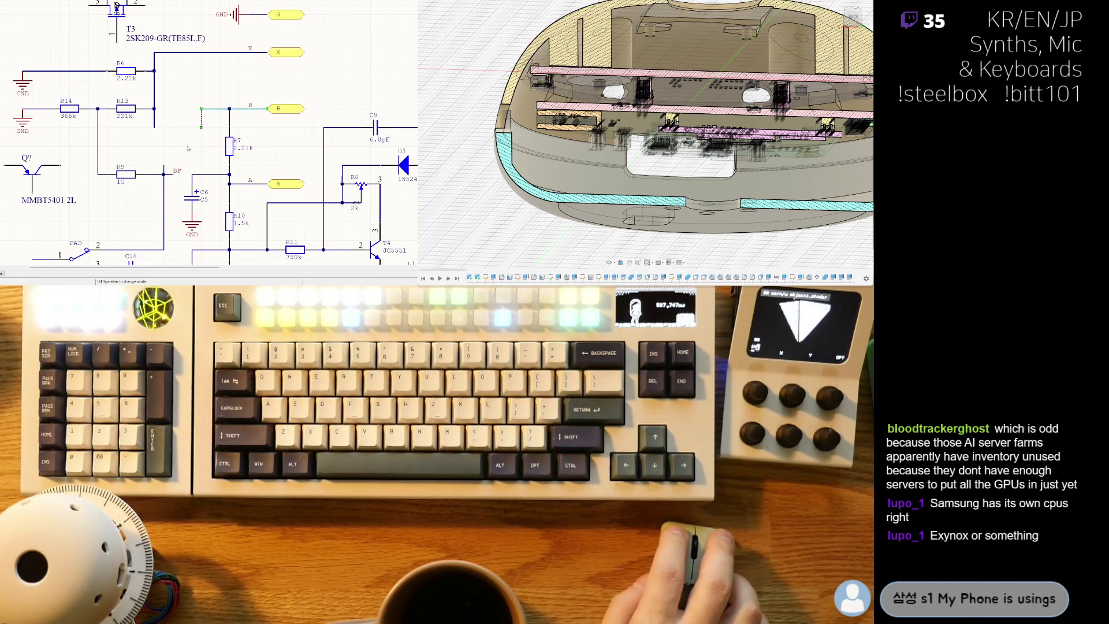
{"action": "right_click", "coordinate": [182, 143]}
- Shift R14, R6 and the R13–R9 vertical wire left, then move T3 onto the R13 junction
{"action": "right_click_drag", "start_coordinate": [201, 144], "coordinate": [251, 156]}
{"action": "left_click_drag", "start_coordinate": [114, 137], "coordinate": [106, 137]}
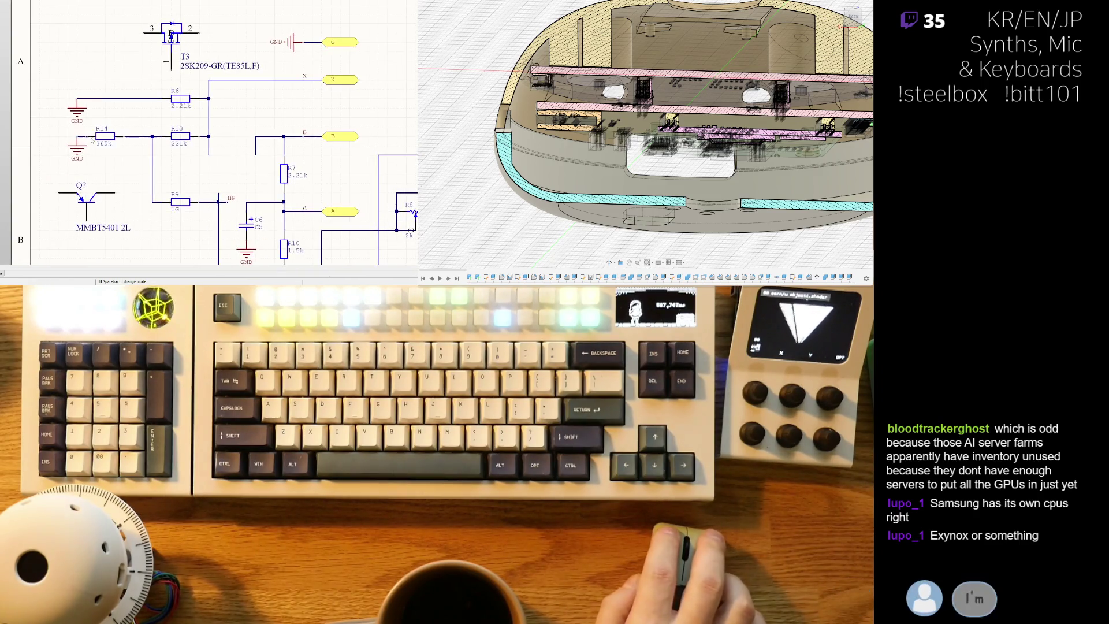
{"action": "left_click_drag", "start_coordinate": [152, 165], "coordinate": [134, 164]}
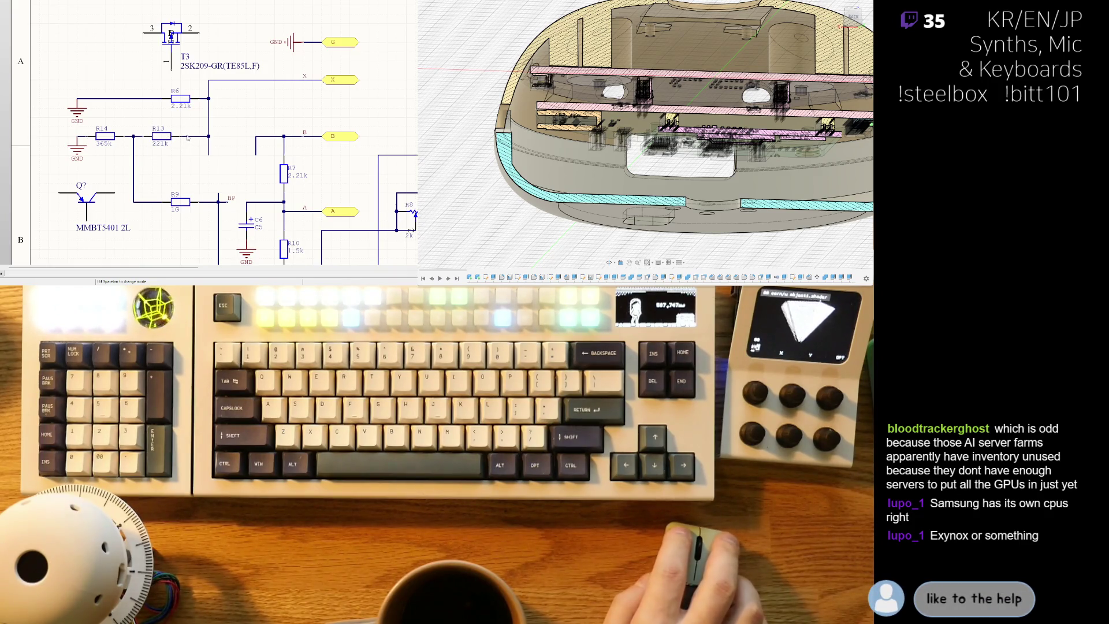
{"action": "left_click_drag", "start_coordinate": [160, 99], "coordinate": [149, 101]}
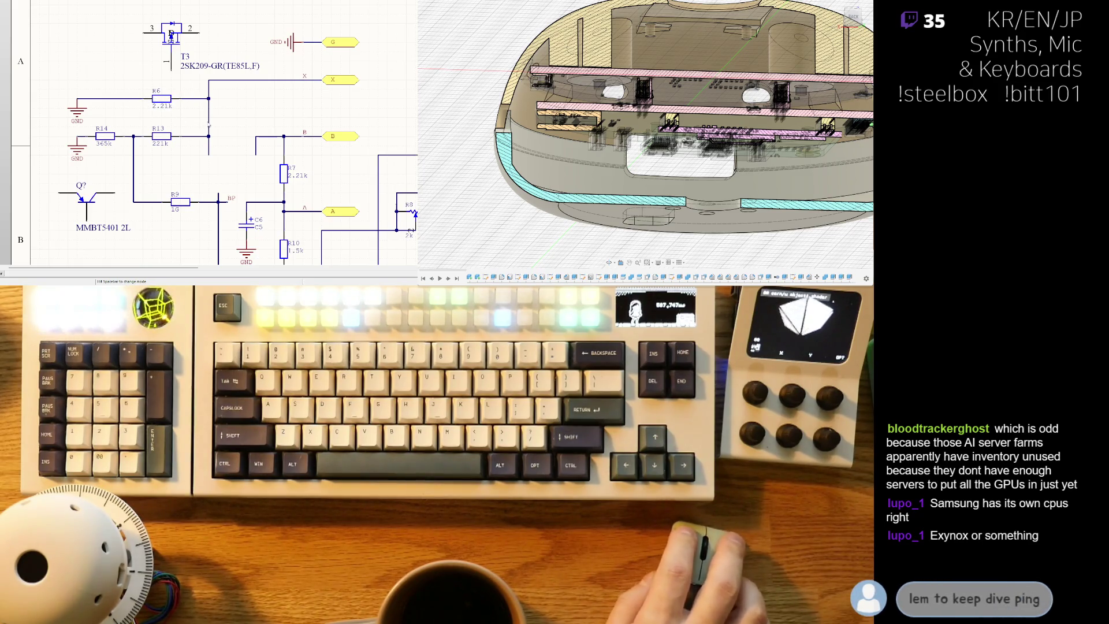
{"action": "left_click_drag", "start_coordinate": [171, 34], "coordinate": [227, 157]}
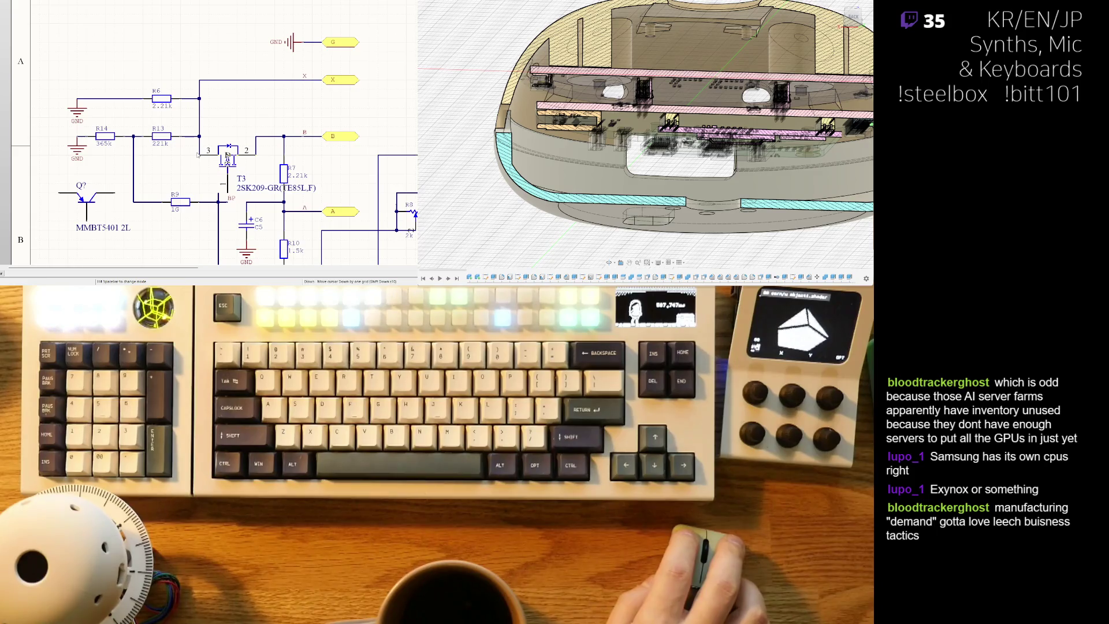
- Wire T3 into the R6/R13 junction and move its part label above the transistor
{"action": "key", "text": "shift+Left"}
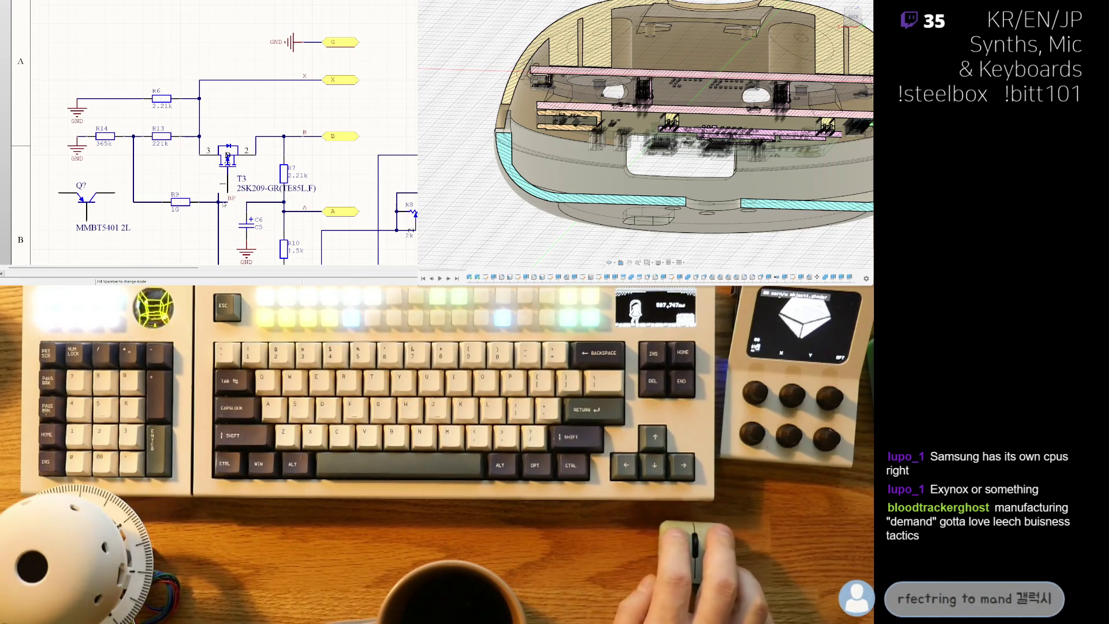
{"action": "scroll", "coordinate": [197, 152], "scroll_direction": "down", "scroll_amount": 1}
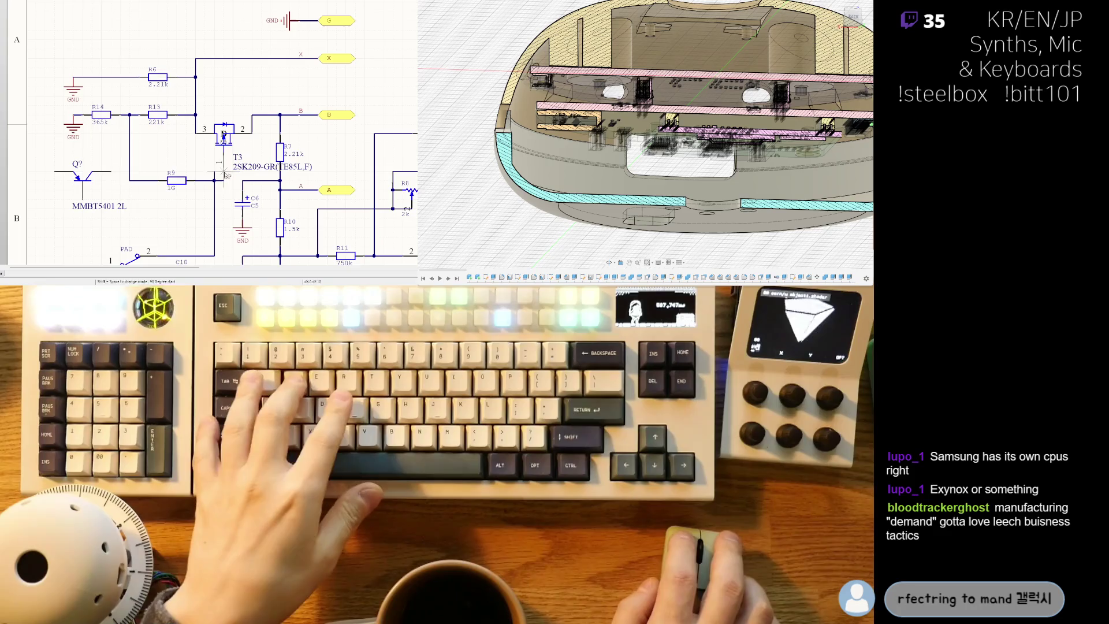
{"action": "scroll", "coordinate": [208, 138], "scroll_direction": "down", "scroll_amount": 1}
{"action": "scroll", "coordinate": [166, 124], "scroll_direction": "up", "scroll_amount": 1, "text": "ctrl"}
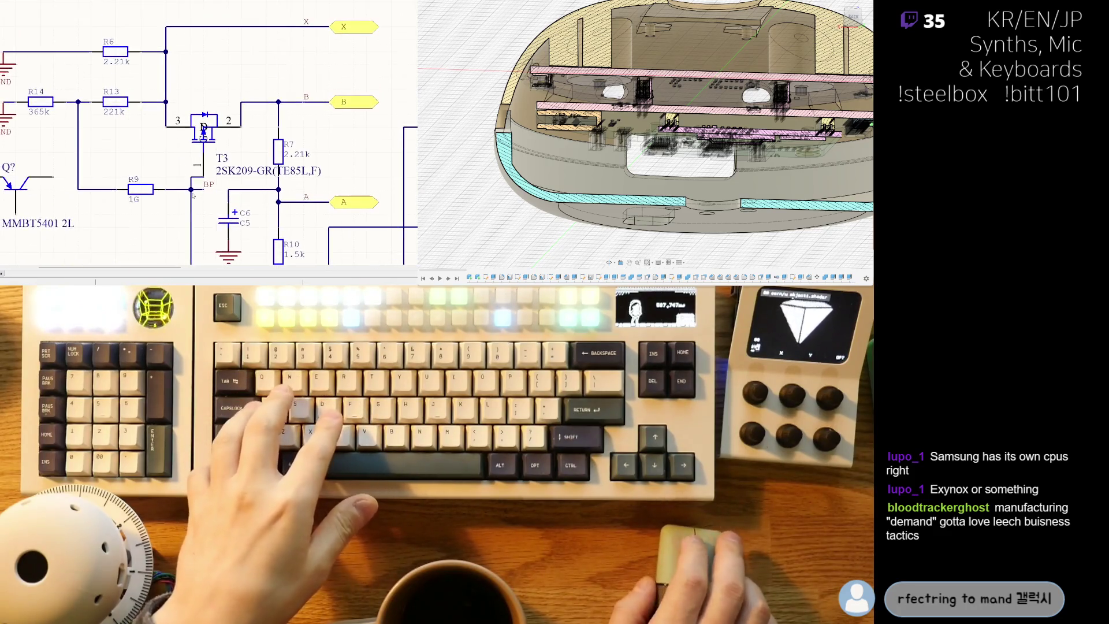
{"action": "scroll", "coordinate": [176, 172], "scroll_direction": "up", "scroll_amount": 1, "text": "ctrl"}
{"action": "key", "text": "ctrl+w"}
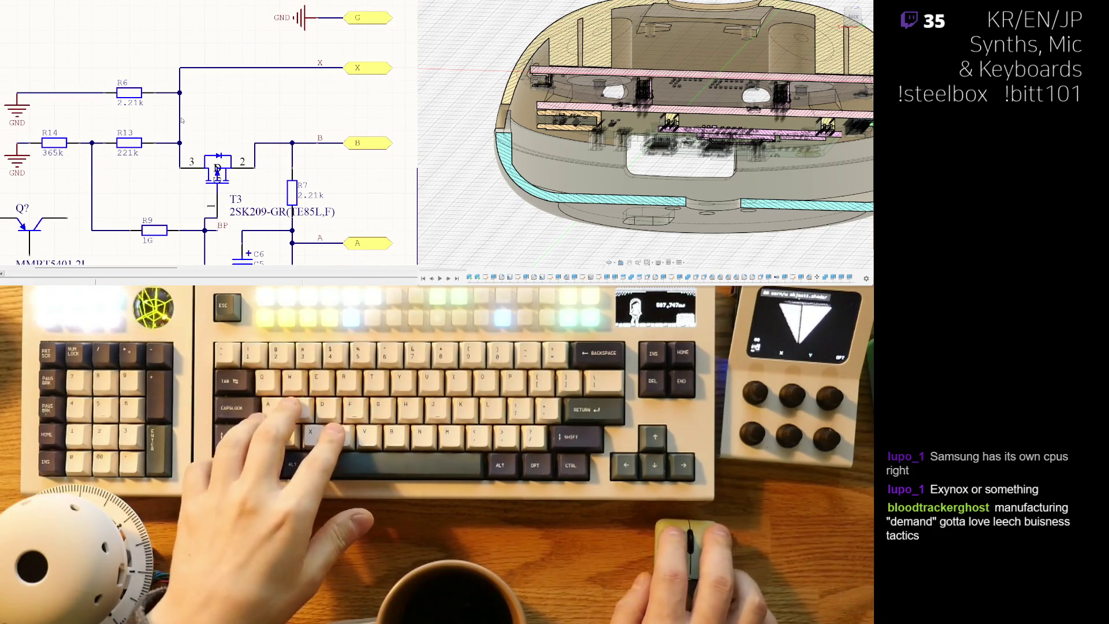
{"action": "right_click", "coordinate": [186, 157]}
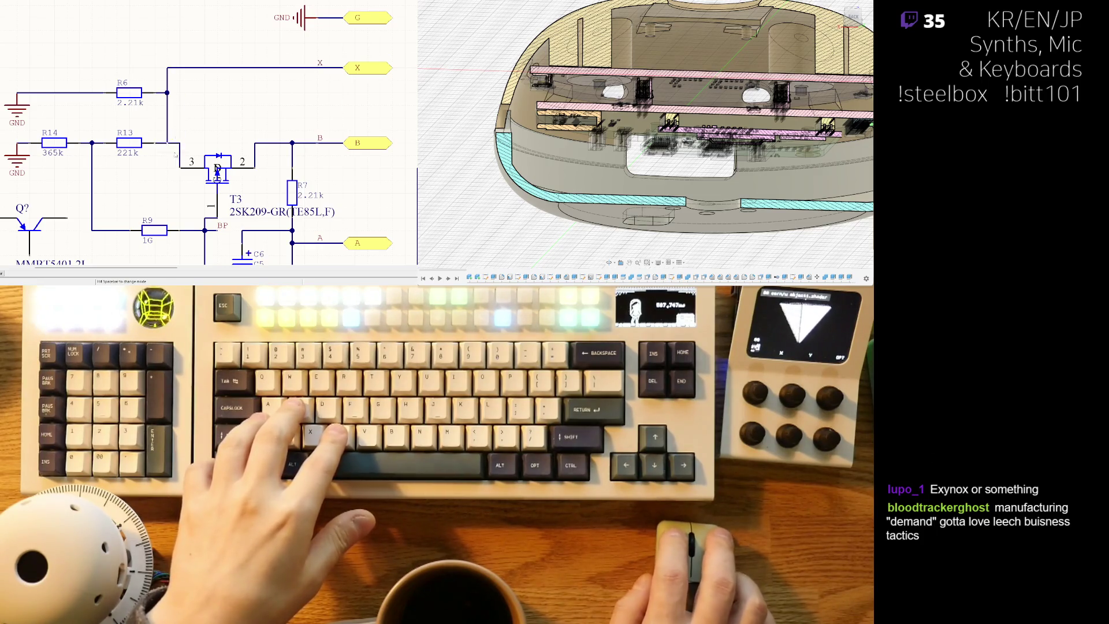
{"action": "left_click_drag", "start_coordinate": [217, 170], "coordinate": [205, 171]}
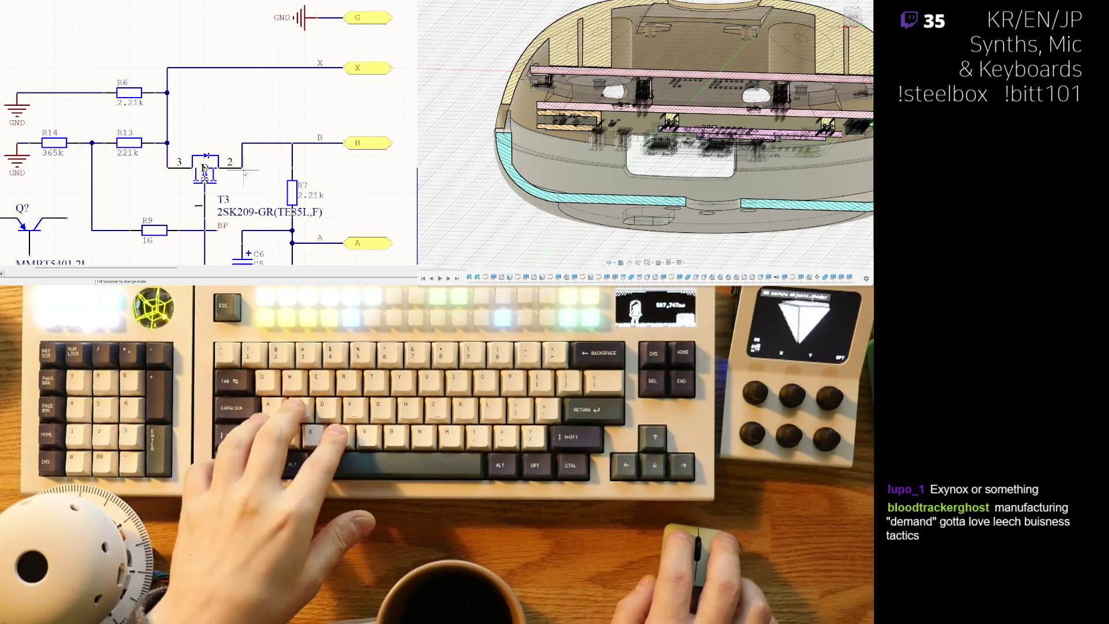
{"action": "right_click_drag", "start_coordinate": [243, 194], "coordinate": [197, 182]}
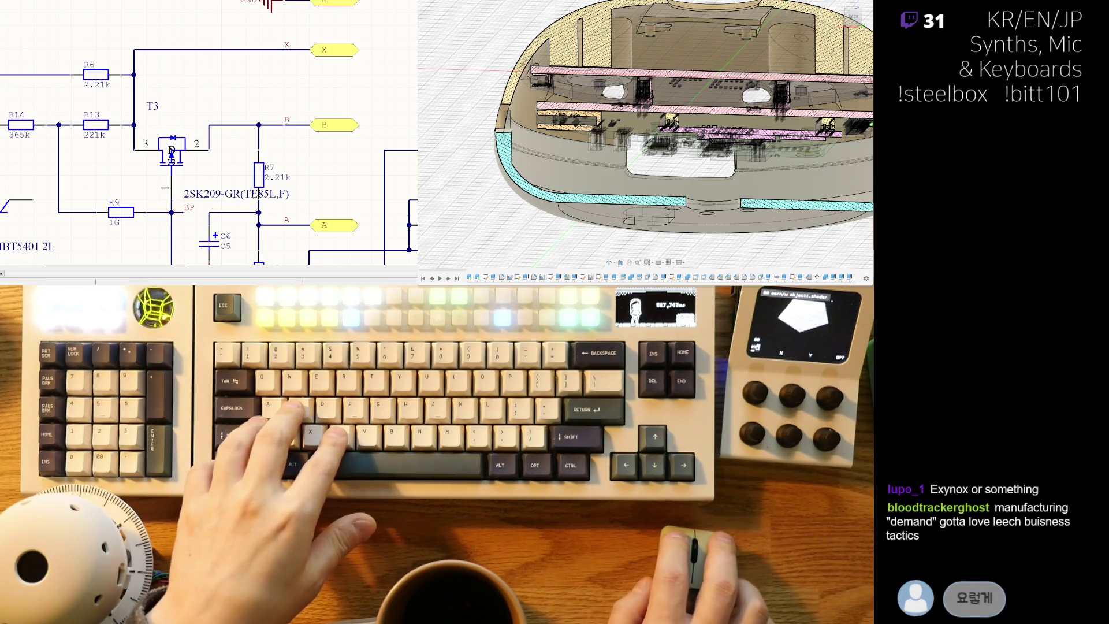
{"action": "left_click_drag", "start_coordinate": [217, 194], "coordinate": [180, 119]}
{"action": "scroll", "coordinate": [220, 138], "scroll_direction": "down", "scroll_amount": 1, "text": "ctrl"}
{"action": "scroll", "coordinate": [219, 139], "scroll_direction": "down", "scroll_amount": 1, "text": "ctrl"}
{"action": "scroll", "coordinate": [253, 137], "scroll_direction": "down", "scroll_amount": 1, "text": "ctrl"}
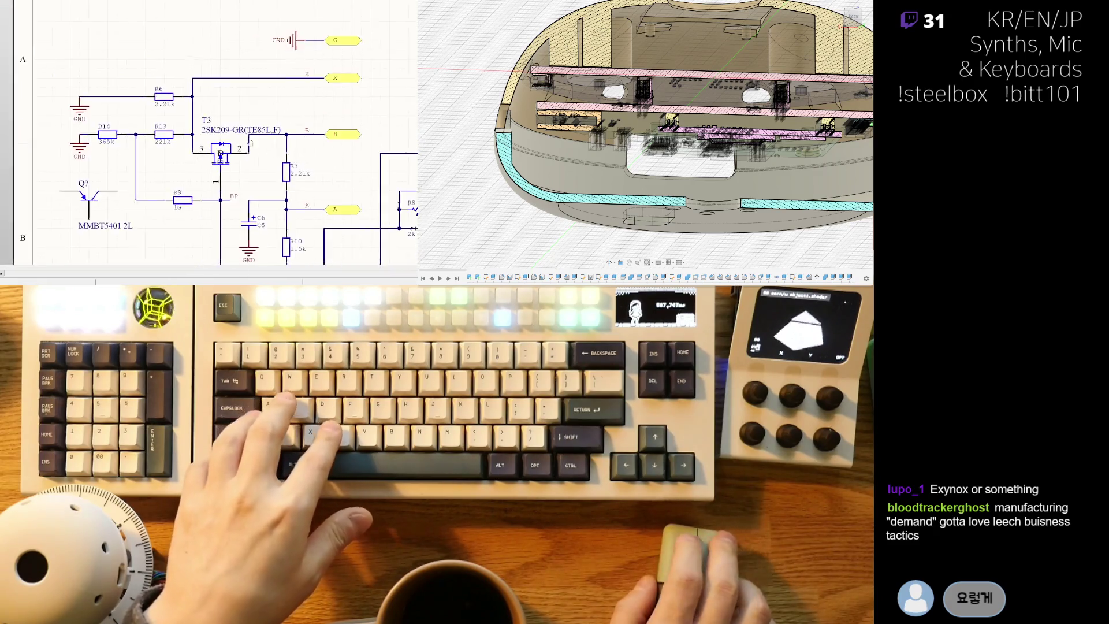
- Place a free text string beside T3 and start editing it to read J305
{"action": "key", "text": "p"}
{"action": "key", "text": "t"}
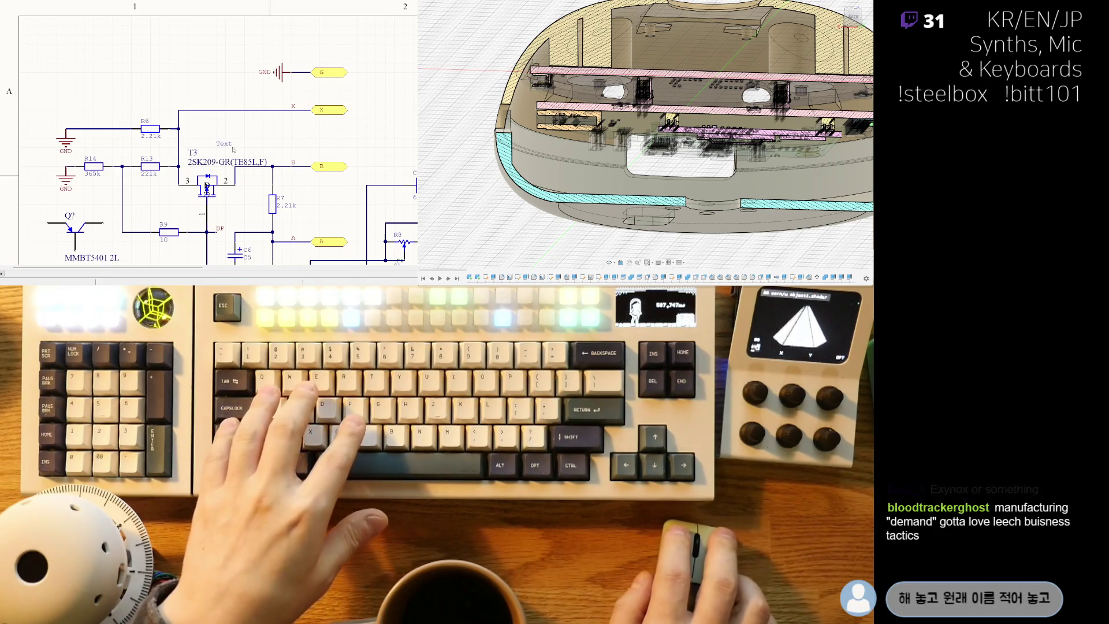
{"action": "left_click", "coordinate": [233, 149]}
{"action": "key", "text": "BackSpace"}
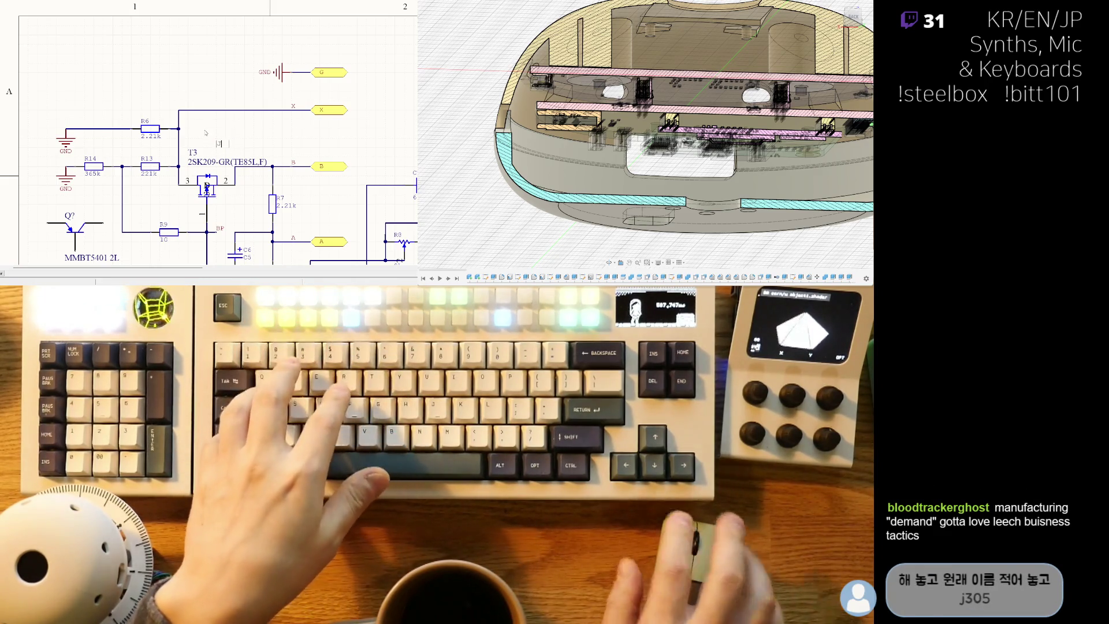
{"action": "type", "text": "J305"}
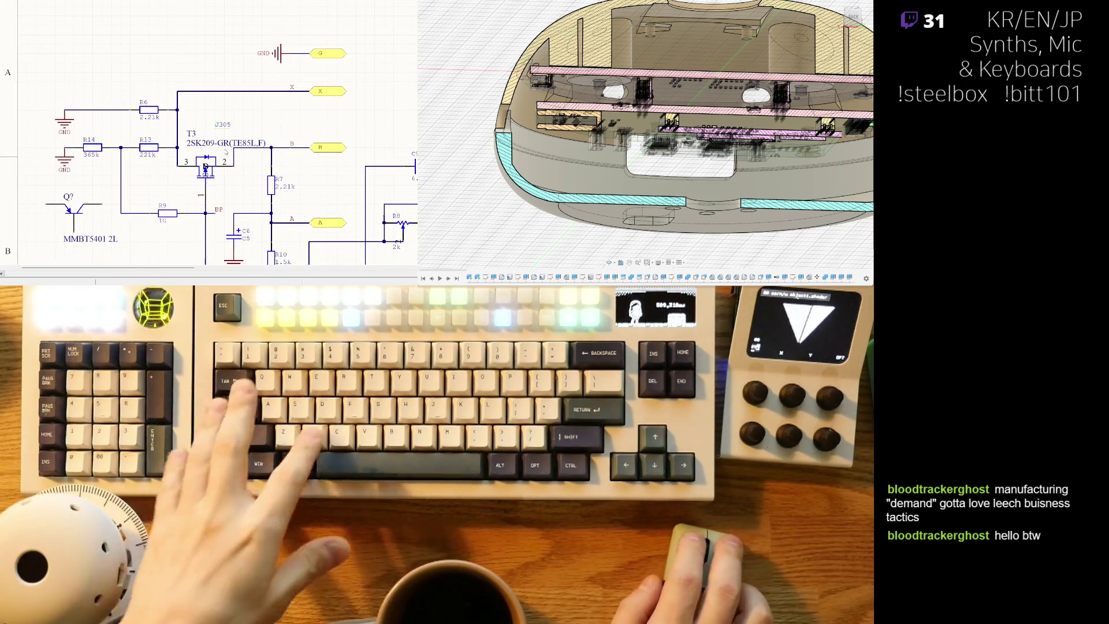
{"action": "scroll", "coordinate": [252, 141], "scroll_direction": "up", "scroll_amount": 2, "text": "ctrl"}
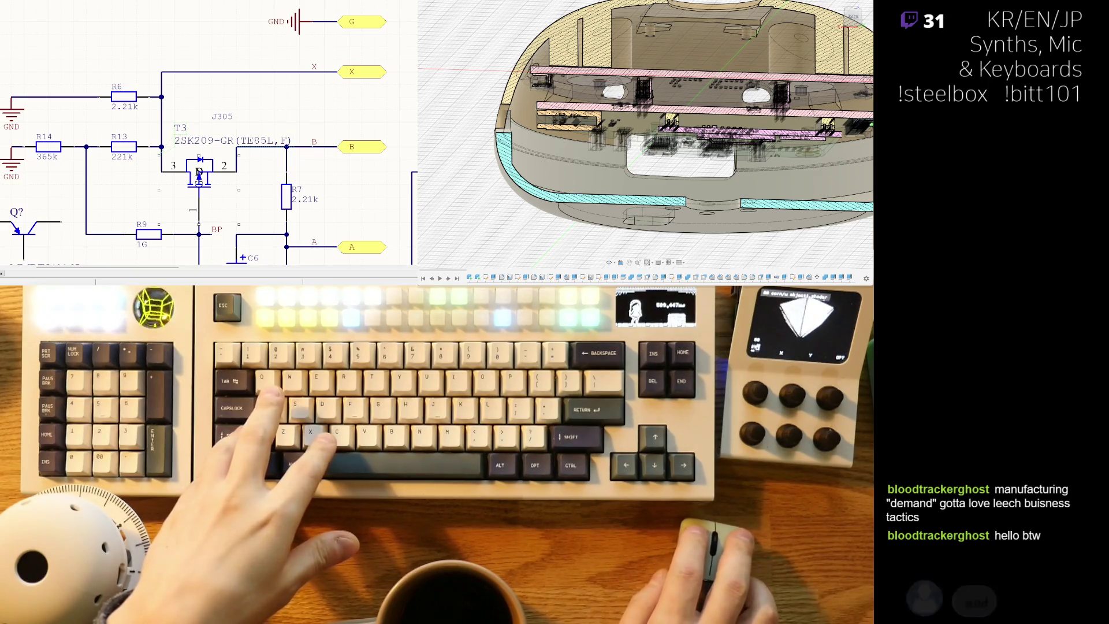
{"action": "scroll", "coordinate": [218, 114], "scroll_direction": "up", "scroll_amount": 2}
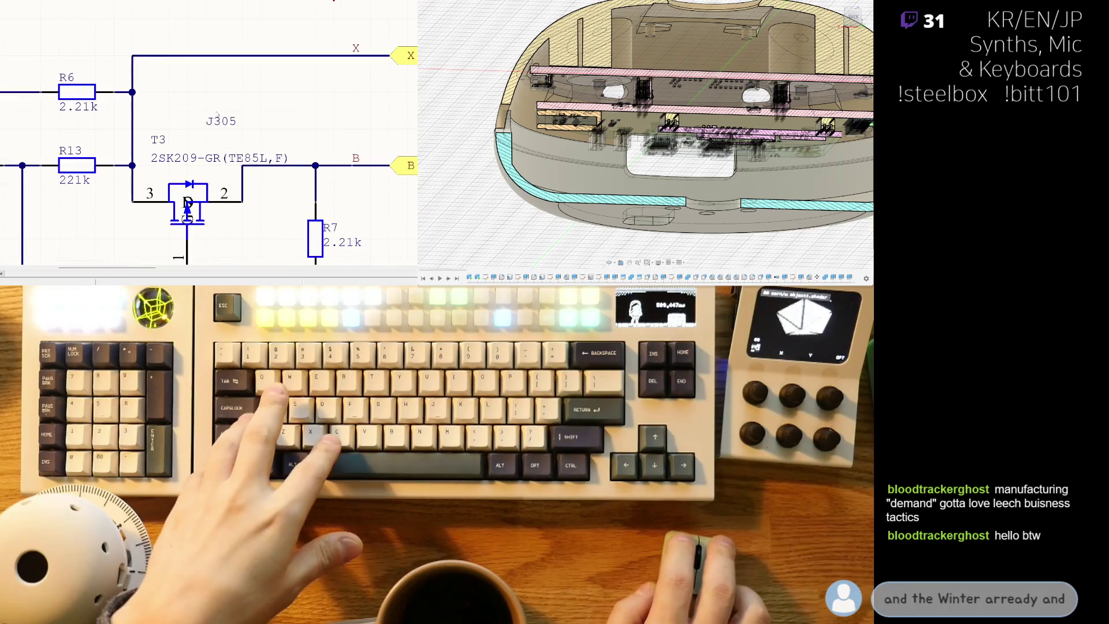
- Line the J305 label up with T3, delete the unused Q? transistor, and view the PCB layout
{"action": "left_click_drag", "start_coordinate": [217, 113], "coordinate": [161, 113]}
{"action": "middle_click_drag", "start_coordinate": [203, 127], "coordinate": [195, 100]}
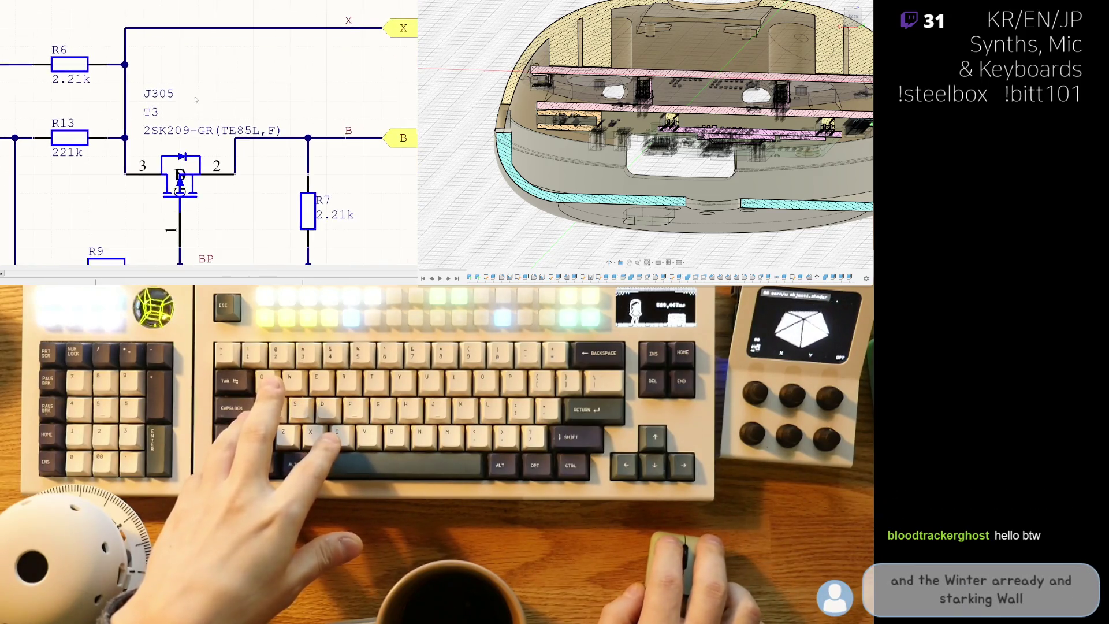
{"action": "left_click_drag", "start_coordinate": [171, 97], "coordinate": [207, 116]}
{"action": "scroll", "coordinate": [209, 119], "scroll_direction": "down", "scroll_amount": 1}
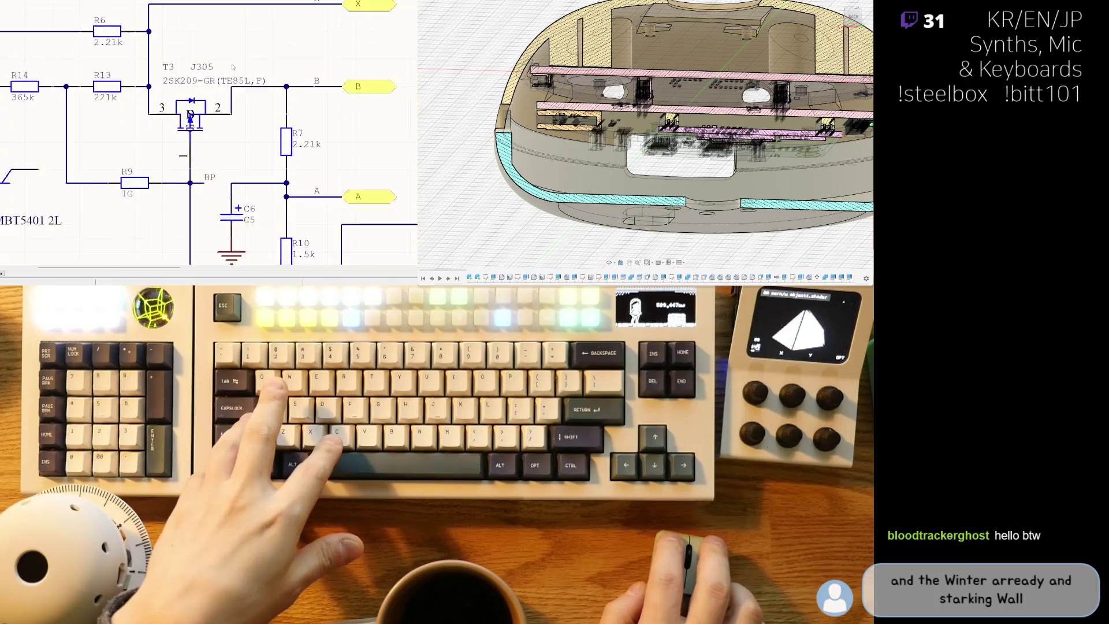
{"action": "scroll", "coordinate": [200, 112], "scroll_direction": "down", "scroll_amount": 2}
{"action": "scroll", "coordinate": [181, 99], "scroll_direction": "up", "scroll_amount": 2}
{"action": "scroll", "coordinate": [180, 99], "scroll_direction": "down", "scroll_amount": 1}
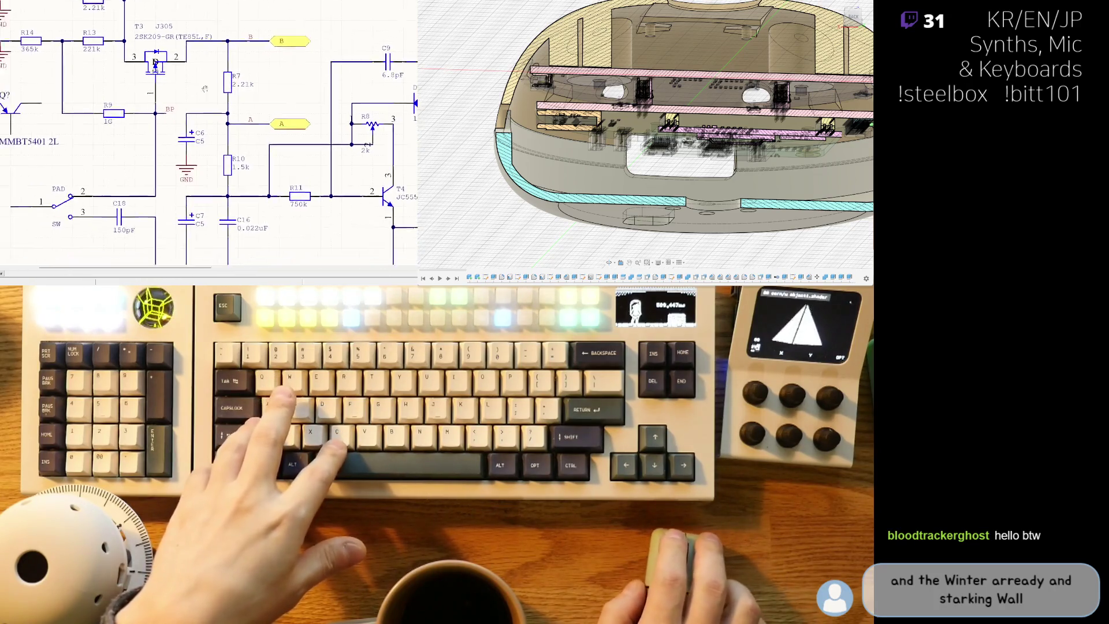
{"action": "scroll", "coordinate": [60, 102], "scroll_direction": "up", "scroll_amount": 1}
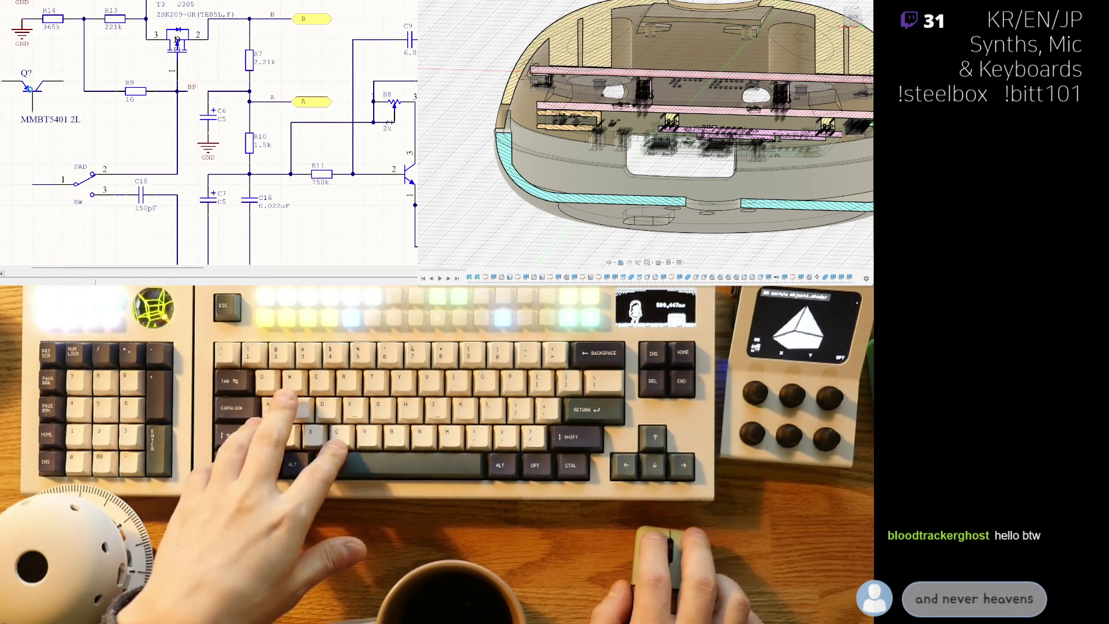
{"action": "key", "text": "Delete"}
{"action": "scroll", "coordinate": [271, 197], "scroll_direction": "down", "scroll_amount": 1}
{"action": "scroll", "coordinate": [270, 198], "scroll_direction": "down", "scroll_amount": 1}
{"action": "scroll", "coordinate": [208, 139], "scroll_direction": "up", "scroll_amount": 1}
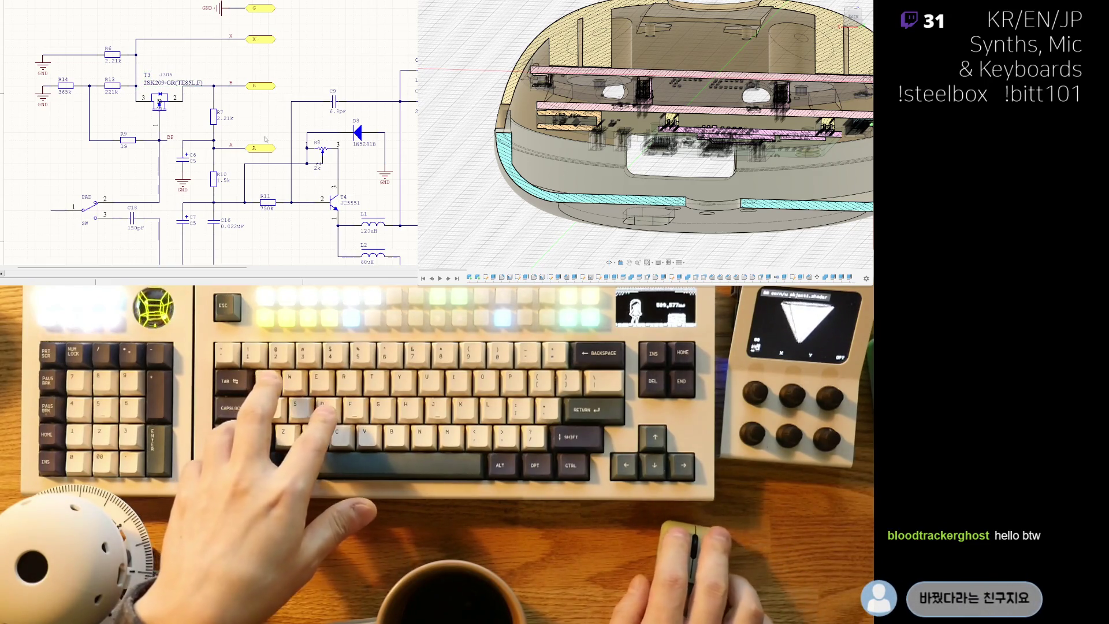
{"action": "scroll", "coordinate": [190, 185], "scroll_direction": "up", "scroll_amount": 1}
{"action": "scroll", "coordinate": [190, 186], "scroll_direction": "up", "scroll_amount": 1}
{"action": "middle_click_drag", "start_coordinate": [190, 186], "coordinate": [142, 164]}
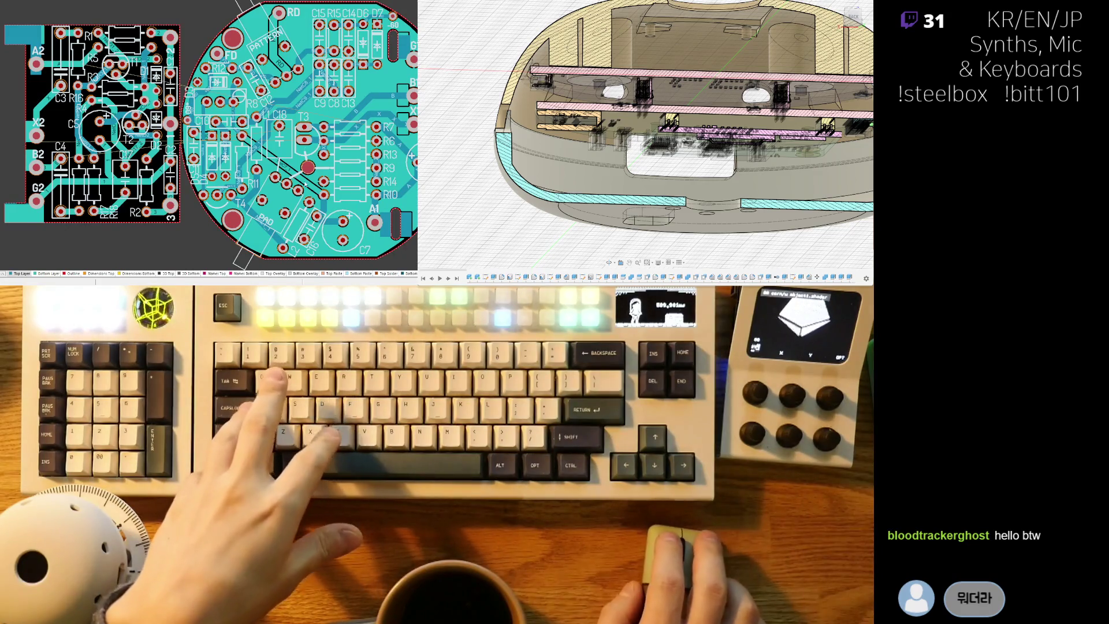
{"action": "scroll", "coordinate": [209, 136], "scroll_direction": "up", "scroll_amount": 1, "text": "ctrl"}
{"action": "scroll", "coordinate": [209, 135], "scroll_direction": "up", "scroll_amount": 1, "text": "ctrl"}
{"action": "type", "text": "c6"}
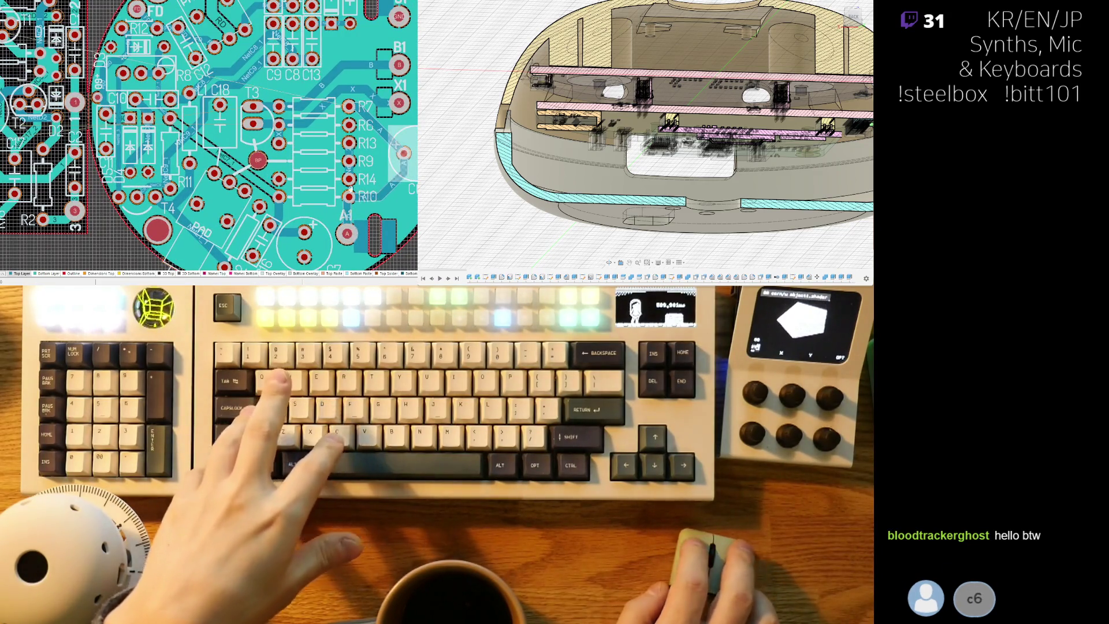
- Jump to component C6 on the board, then cross back to the schematic at C6
{"action": "key", "text": "Return"}
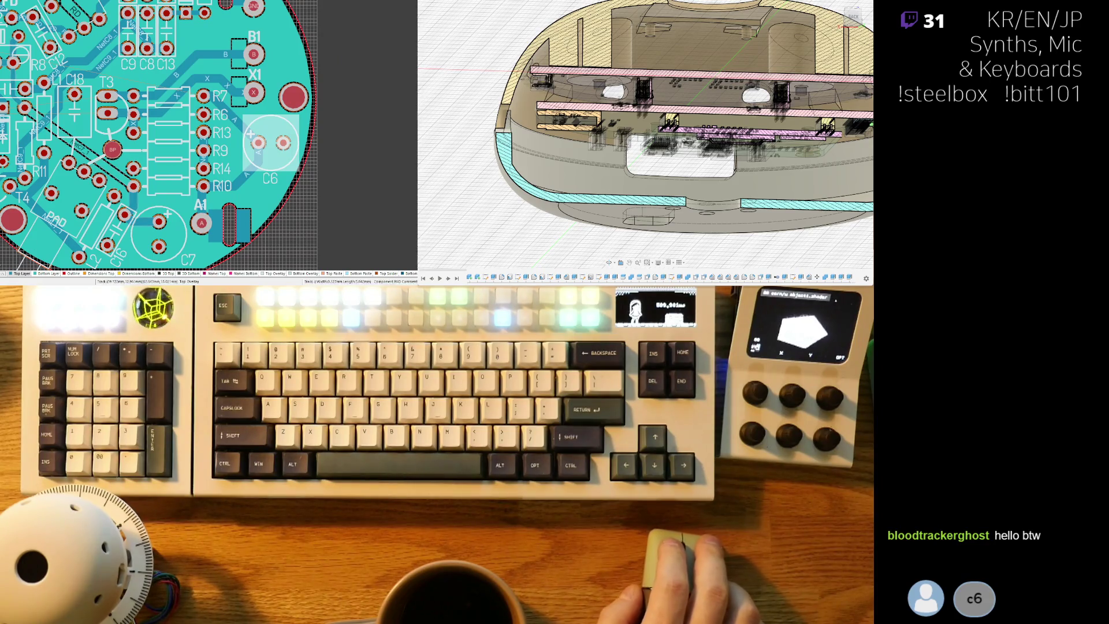
{"action": "key", "text": "ctrl+Tab"}
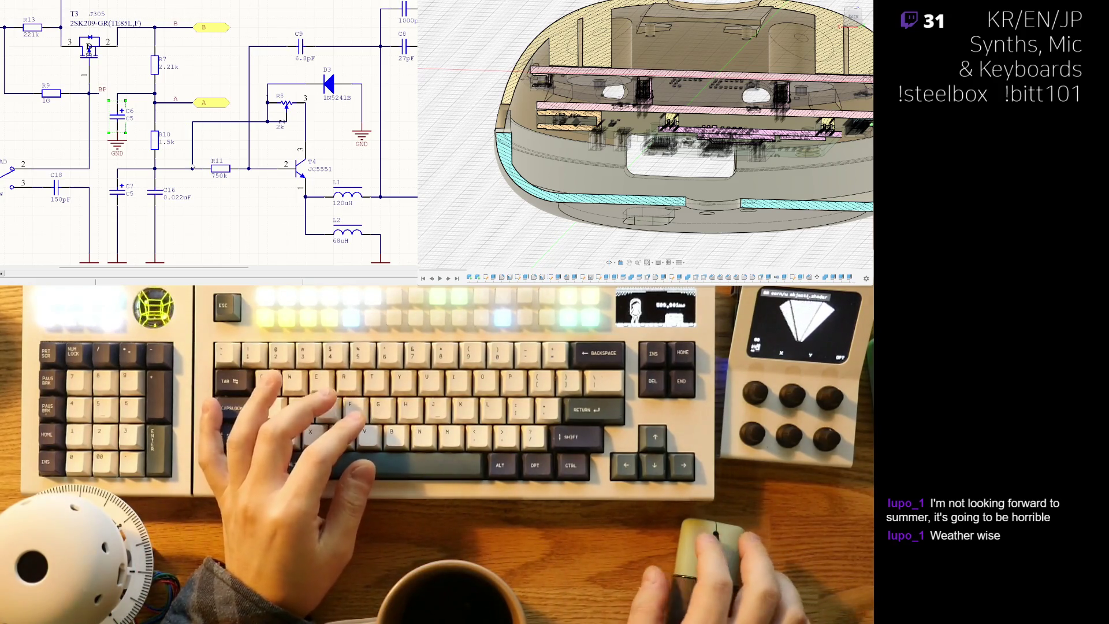
{"action": "scroll", "coordinate": [180, 127], "scroll_direction": "up", "scroll_amount": 1, "text": "ctrl"}
{"action": "scroll", "coordinate": [208, 131], "scroll_direction": "down", "scroll_amount": 1, "text": "ctrl"}
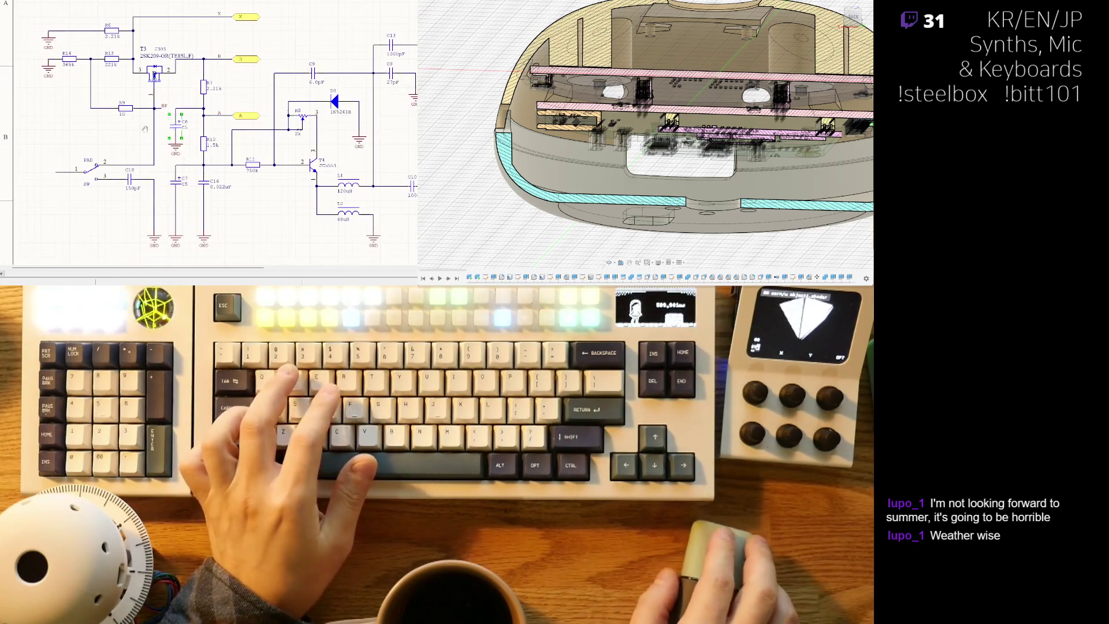
{"action": "scroll", "coordinate": [208, 130], "scroll_direction": "down", "scroll_amount": 1, "text": "ctrl"}
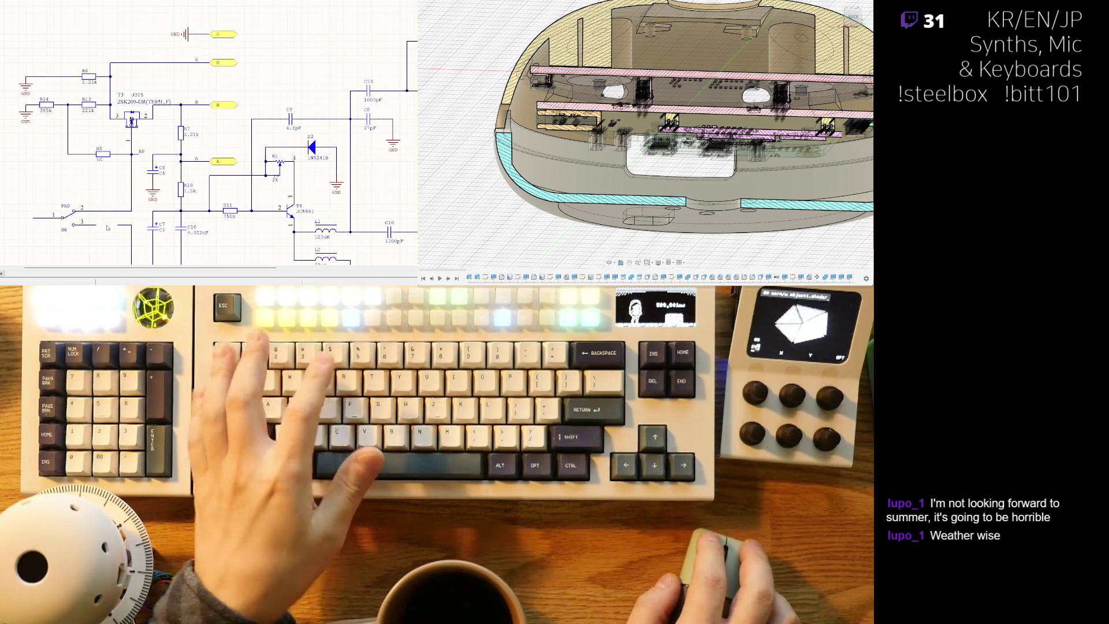
- Clear the C6 highlight and paste the 150pF capacitor C18 beside the PAD switch
{"action": "key", "text": "Escape"}
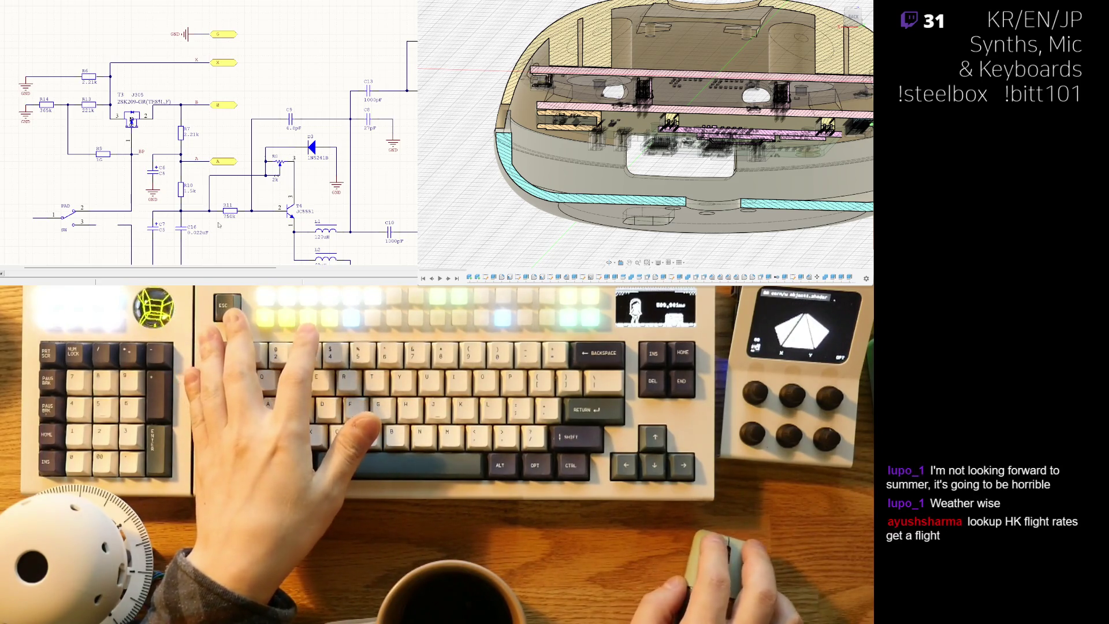
{"action": "key", "text": "ctrl+v"}
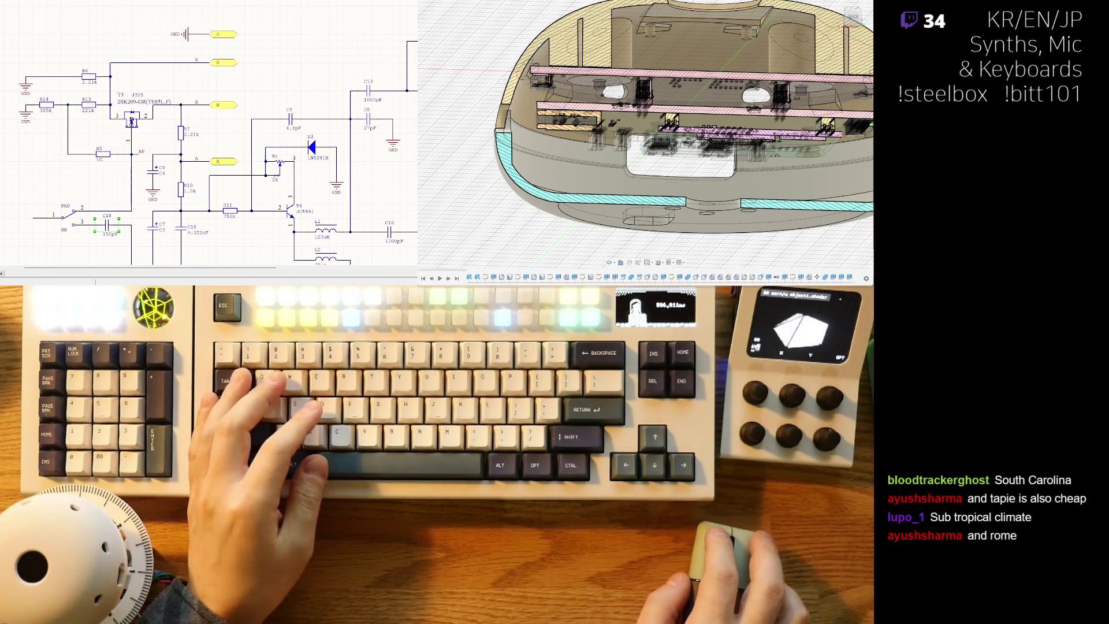
{"action": "scroll", "coordinate": [210, 139], "scroll_direction": "down", "scroll_amount": 2}
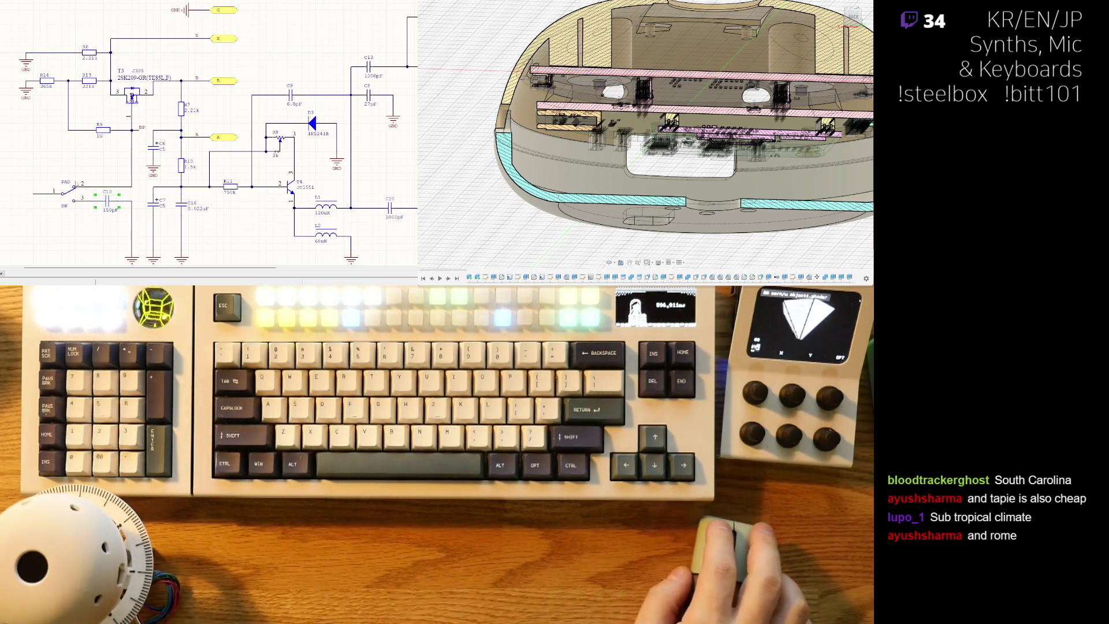
- Pick the 6.34kΩ R17 on another sheet and return with it to the T3 sheet
{"action": "key", "text": "ctrl+Tab"}
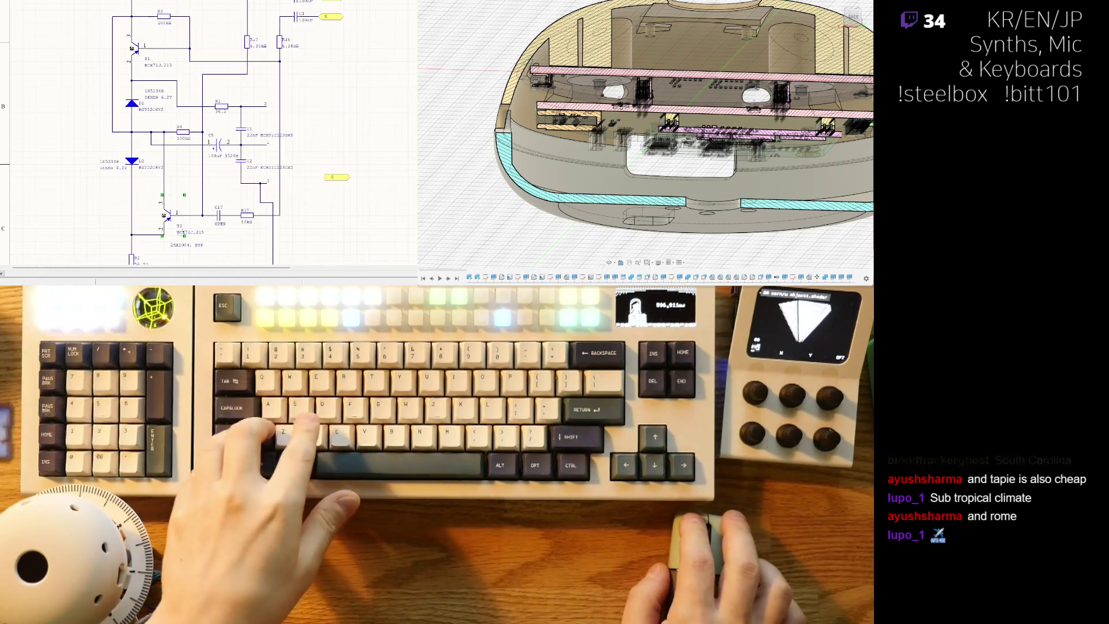
{"action": "scroll", "coordinate": [53, 144], "scroll_direction": "up", "scroll_amount": 3}
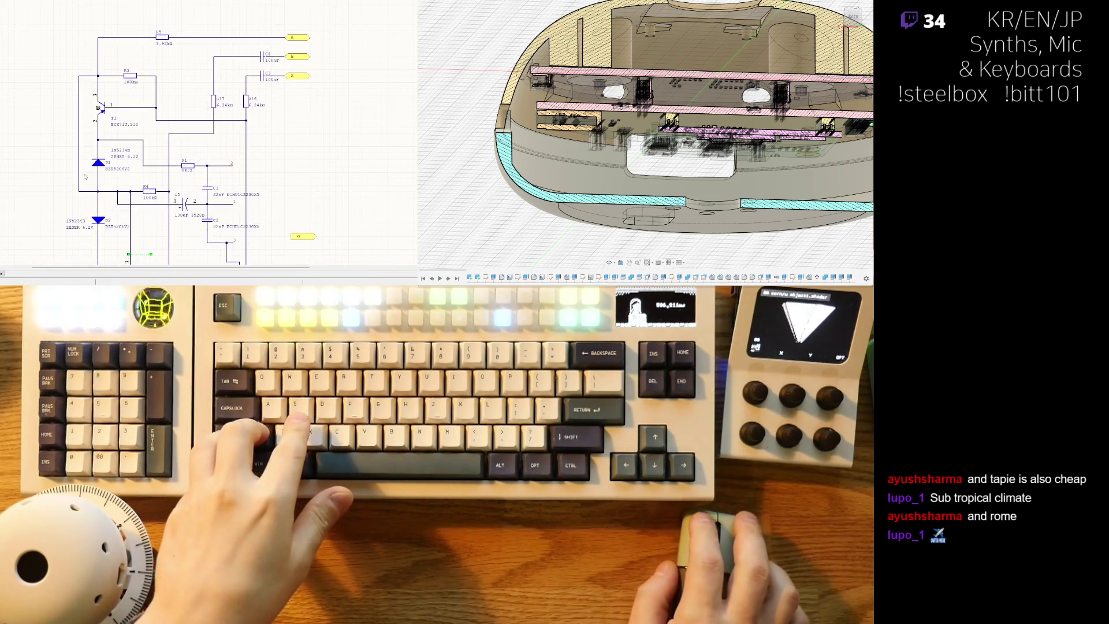
{"action": "left_click", "coordinate": [213, 99]}
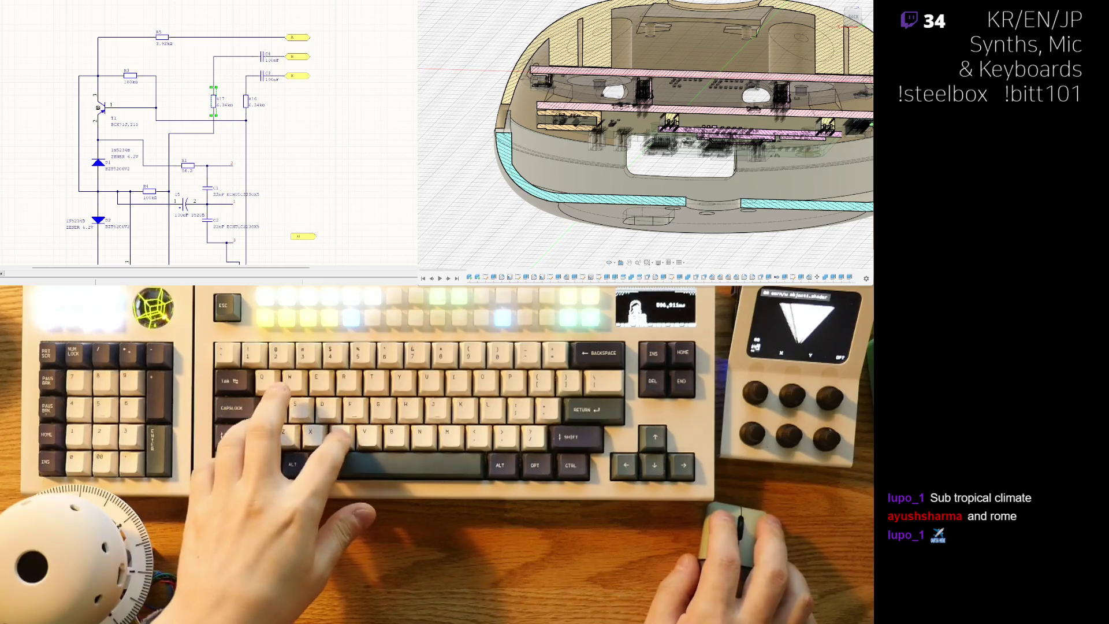
{"action": "key", "text": "ctrl+Tab"}
{"action": "key", "text": "ctrl+Tab"}
{"action": "key", "text": "ctrl+Tab"}
{"action": "scroll", "coordinate": [83, 151], "scroll_direction": "up", "scroll_amount": 2, "text": "ctrl"}
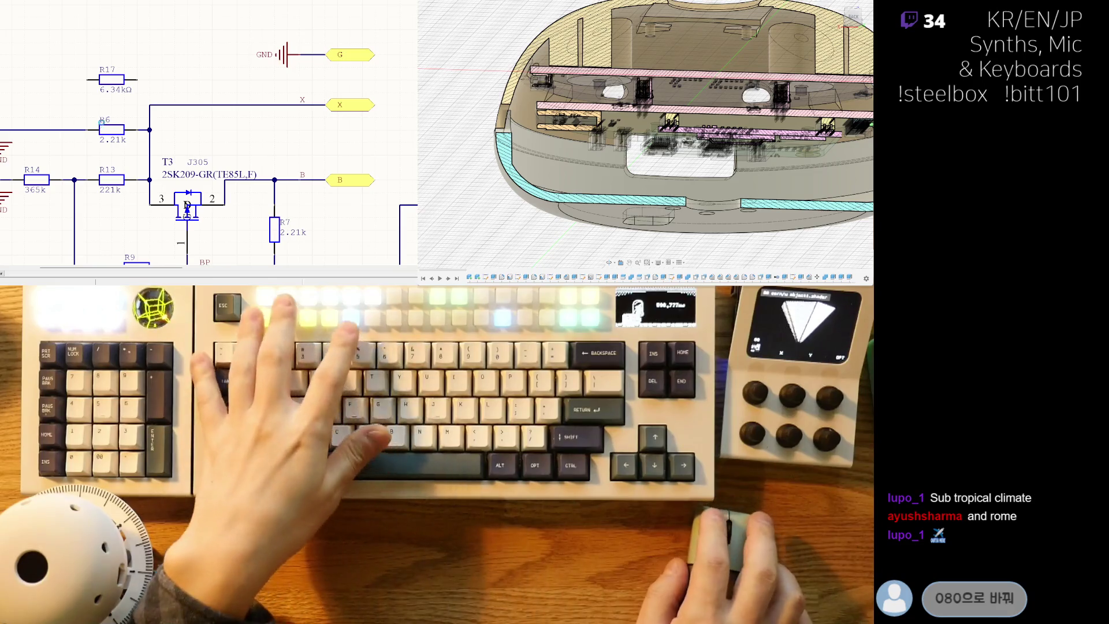
- Set the copied resistor's designator and value, delete old R6, then undo to restore it
{"action": "left_click", "coordinate": [111, 129]}
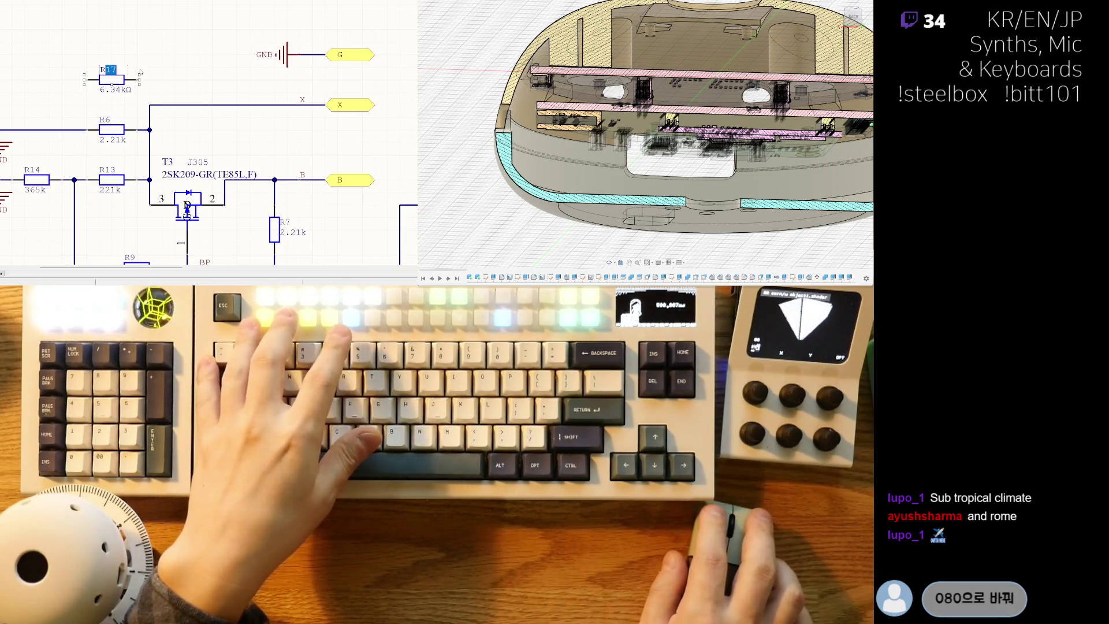
{"action": "type", "text": "R6"}
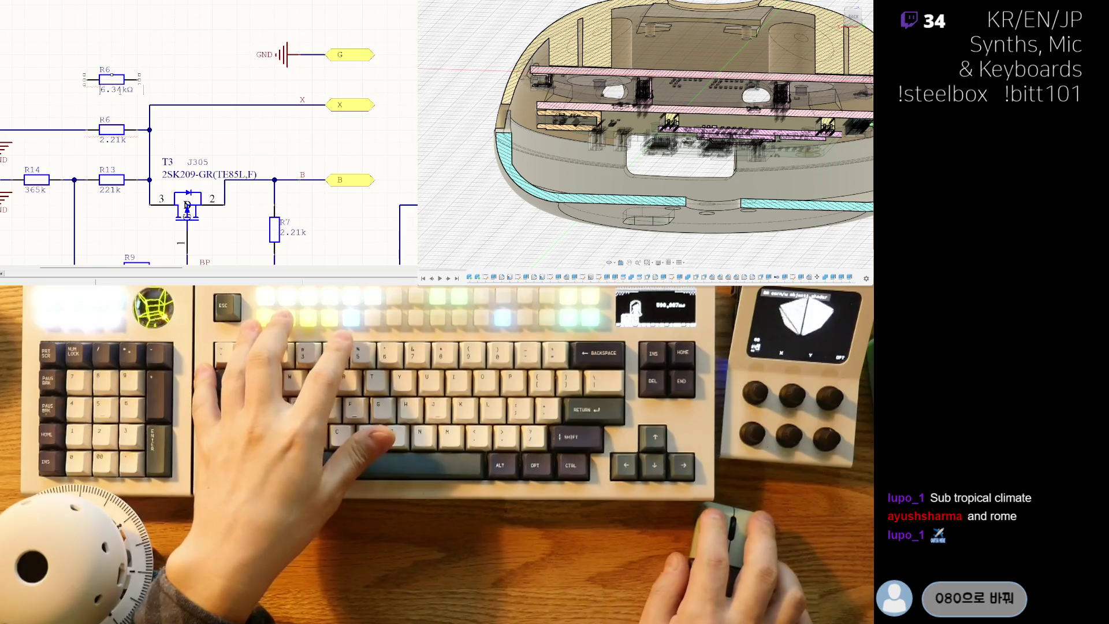
{"action": "type", "text": "2k"}
{"action": "type", "text": ".21"}
{"action": "key", "text": "Return"}
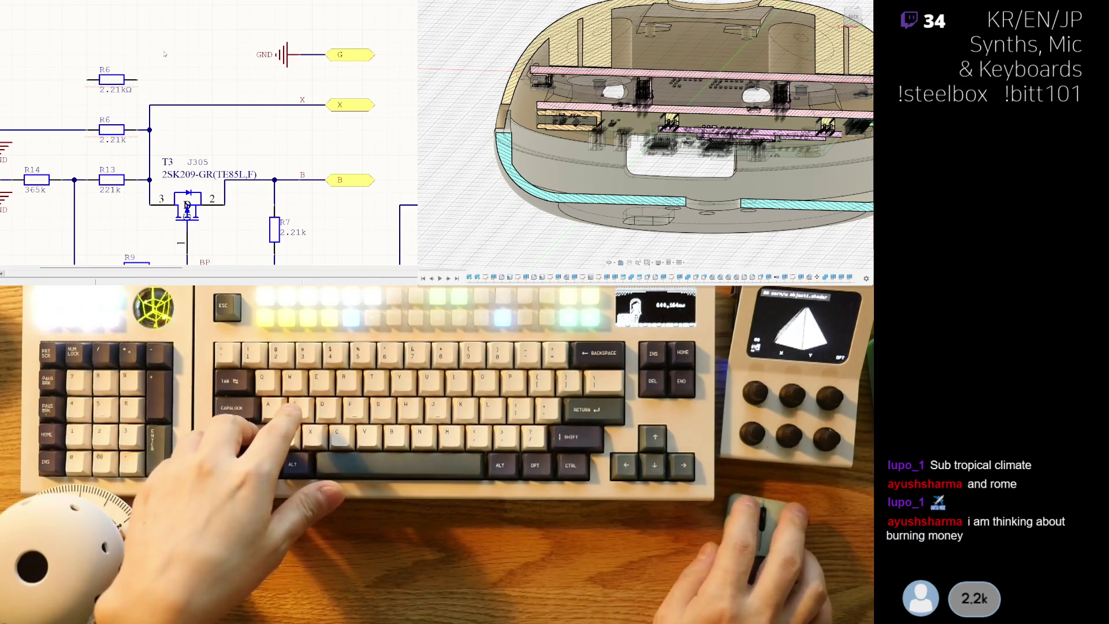
{"action": "left_click", "coordinate": [164, 54]}
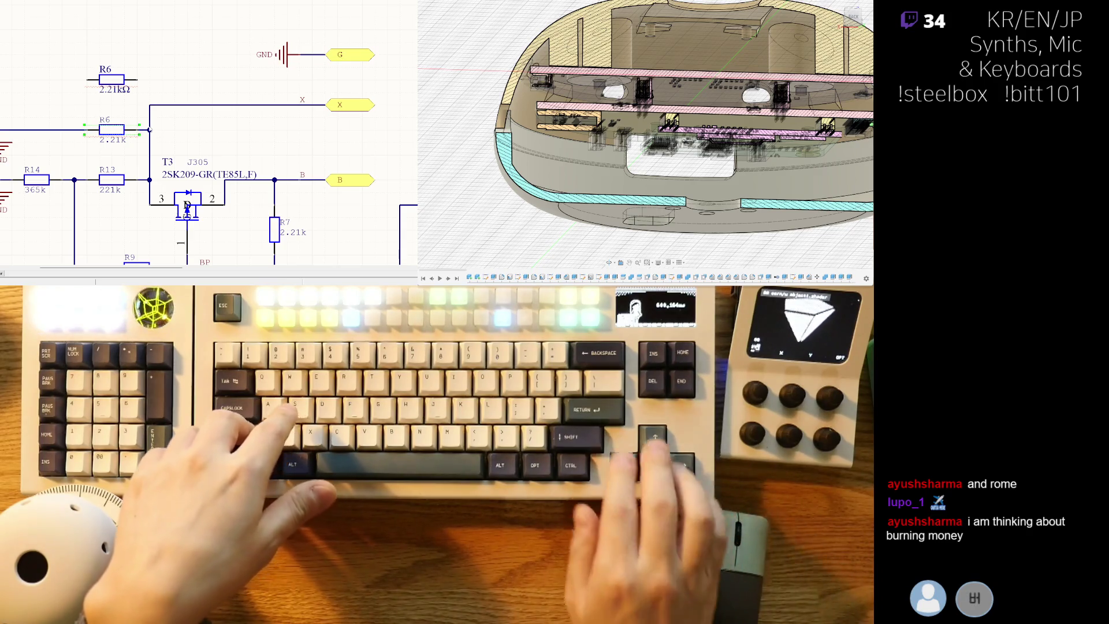
{"action": "key", "text": "Delete"}
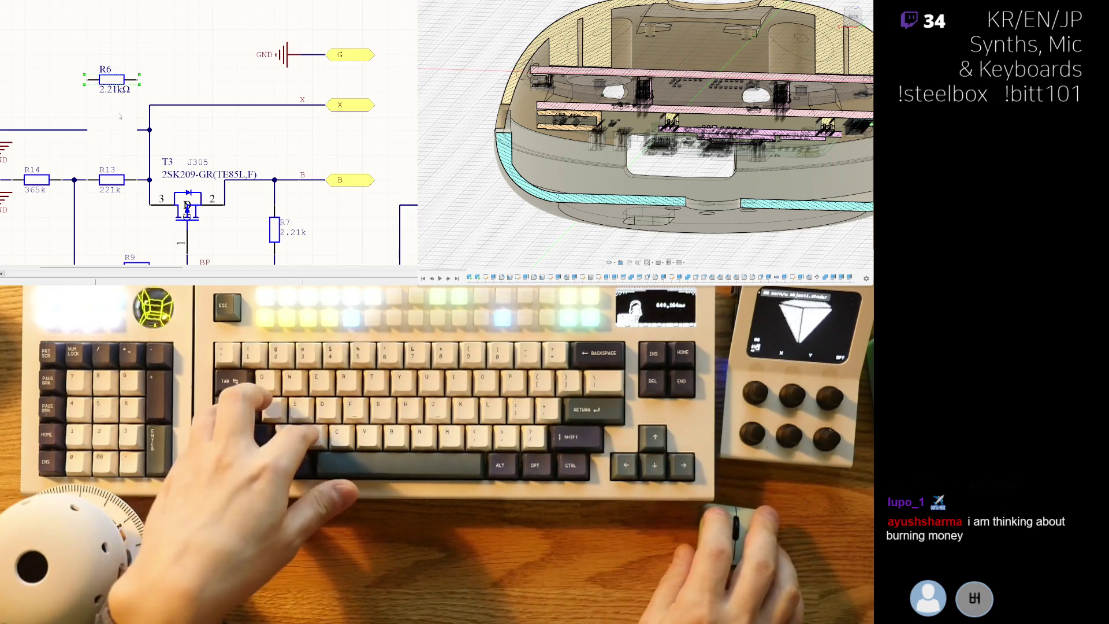
{"action": "key", "text": "ctrl+z"}
- Duplicate R6 and place the 221kΩ copy R7 above the circuit
{"action": "right_click_drag", "start_coordinate": [93, 163], "coordinate": [160, 138]}
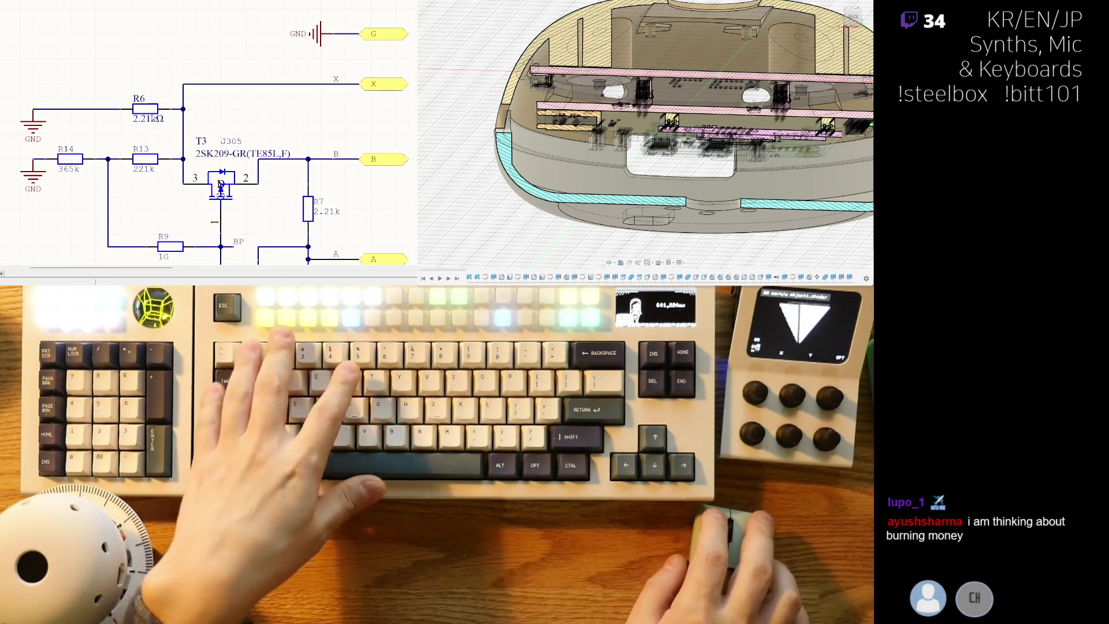
{"action": "left_click", "coordinate": [145, 109]}
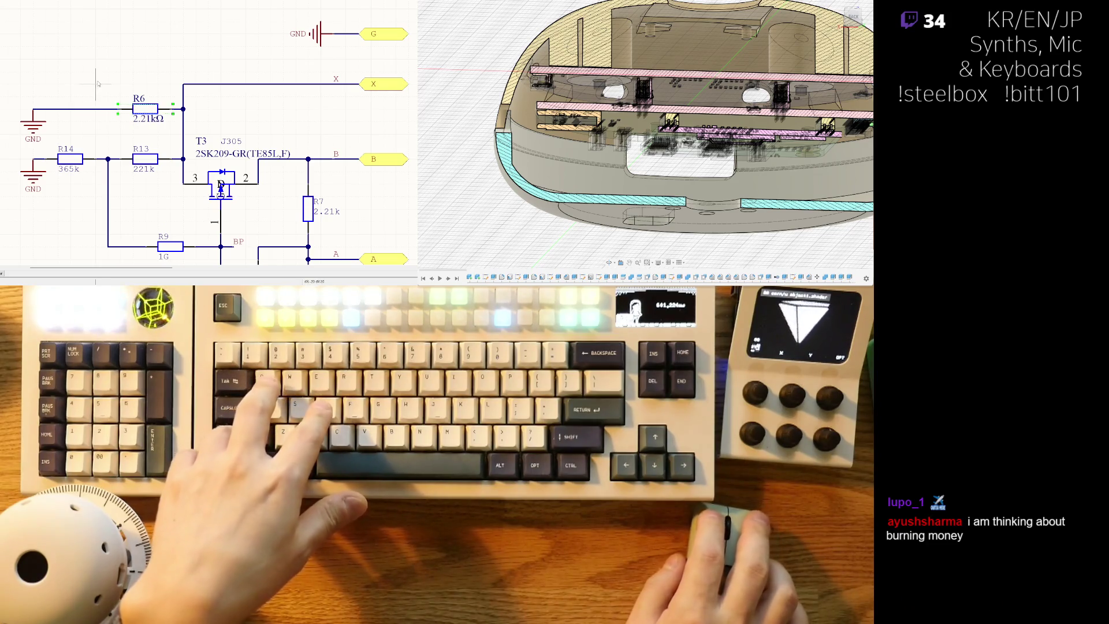
{"action": "key", "text": "ctrl+d"}
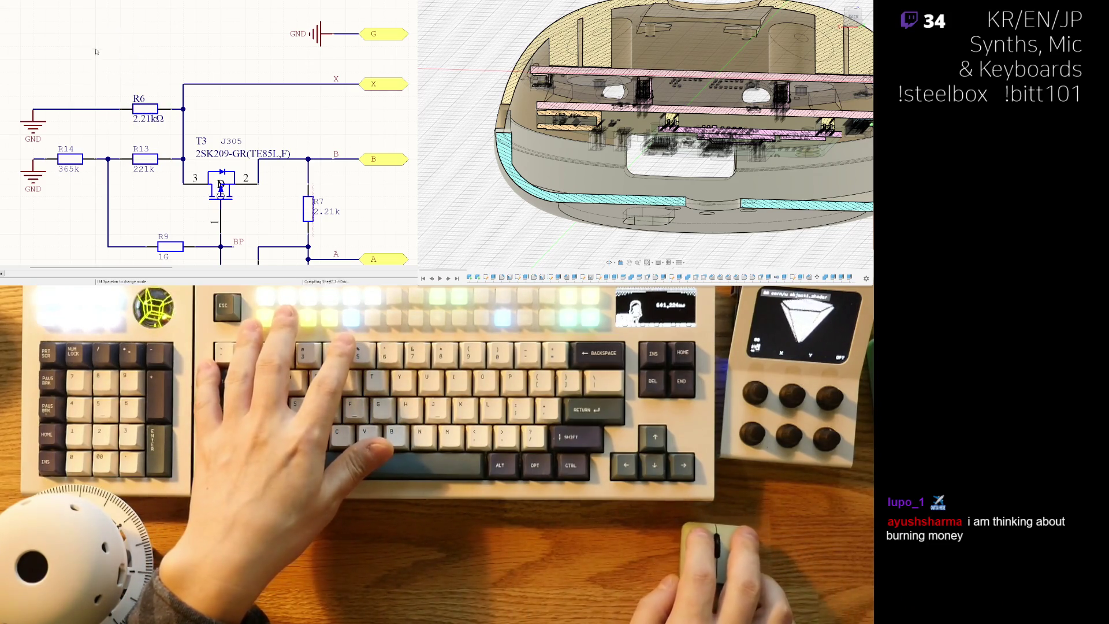
{"action": "left_click", "coordinate": [109, 60]}
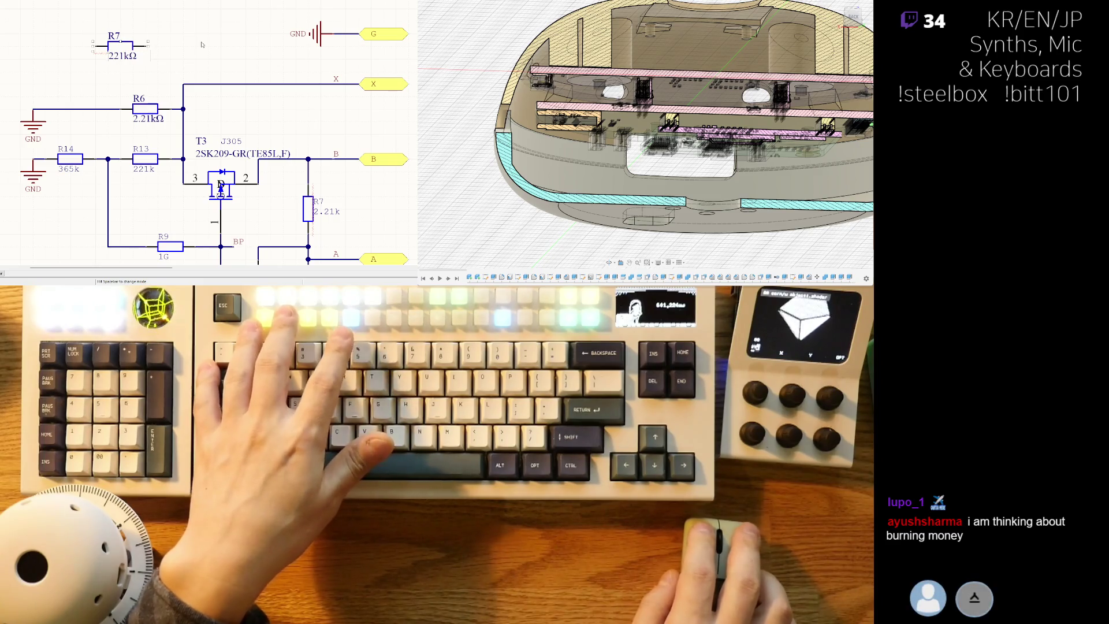
- Remove the old R13, park R7 at the top-left, and undo to restore R13 between R14 and T3
{"action": "left_click", "coordinate": [145, 159]}
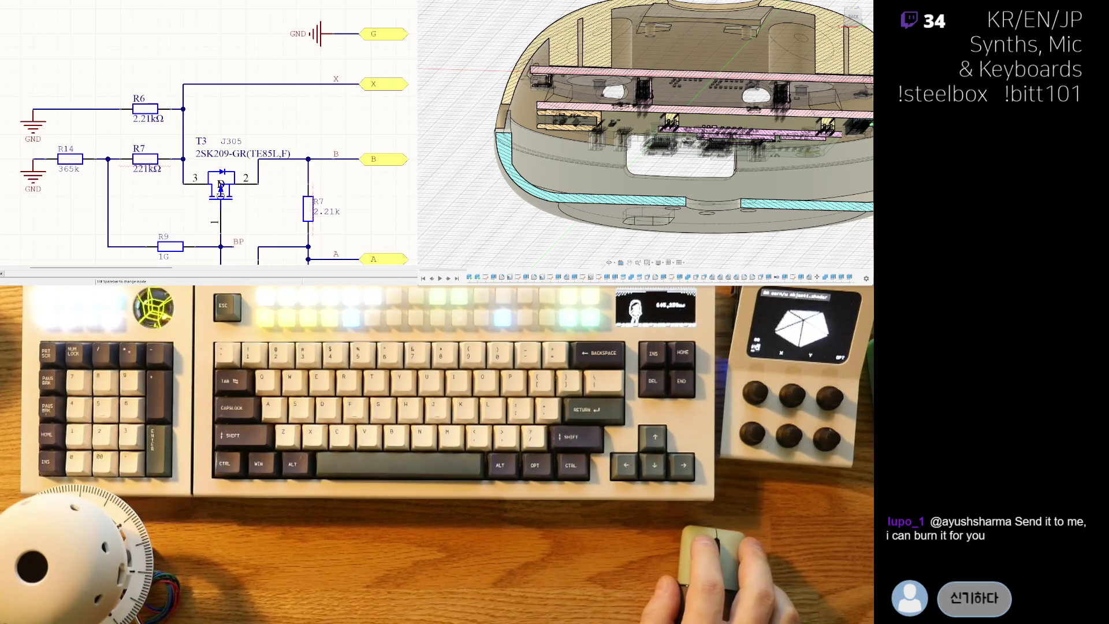
{"action": "scroll", "coordinate": [208, 139], "scroll_direction": "down", "scroll_amount": 1}
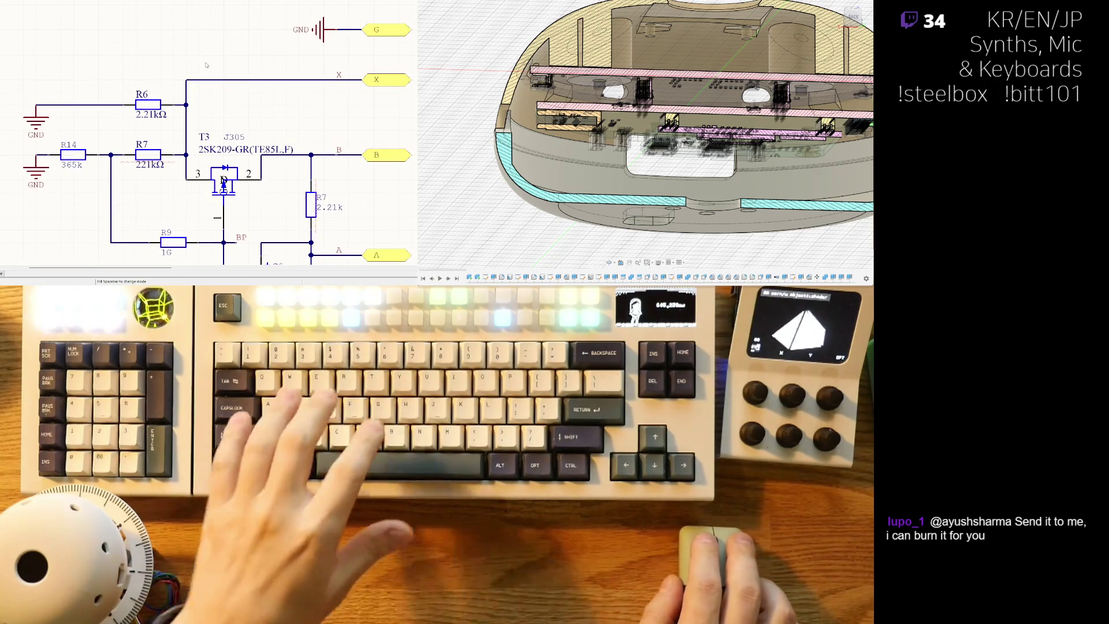
{"action": "left_click_drag", "start_coordinate": [148, 132], "coordinate": [119, 26]}
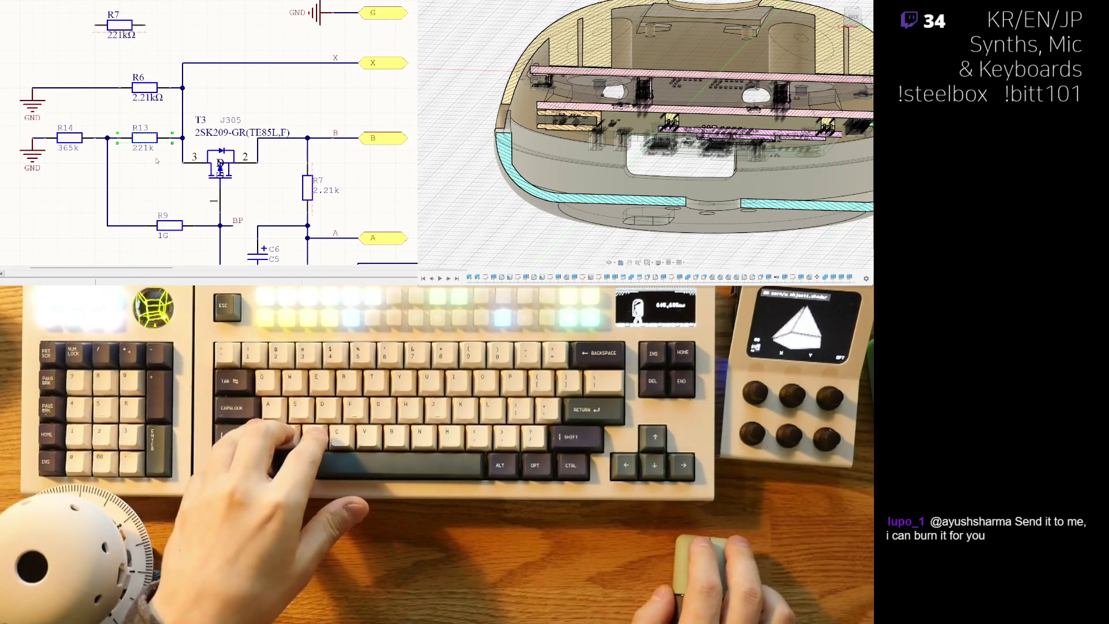
{"action": "key", "text": "ctrl+z"}
{"action": "key", "text": "ctrl+z"}
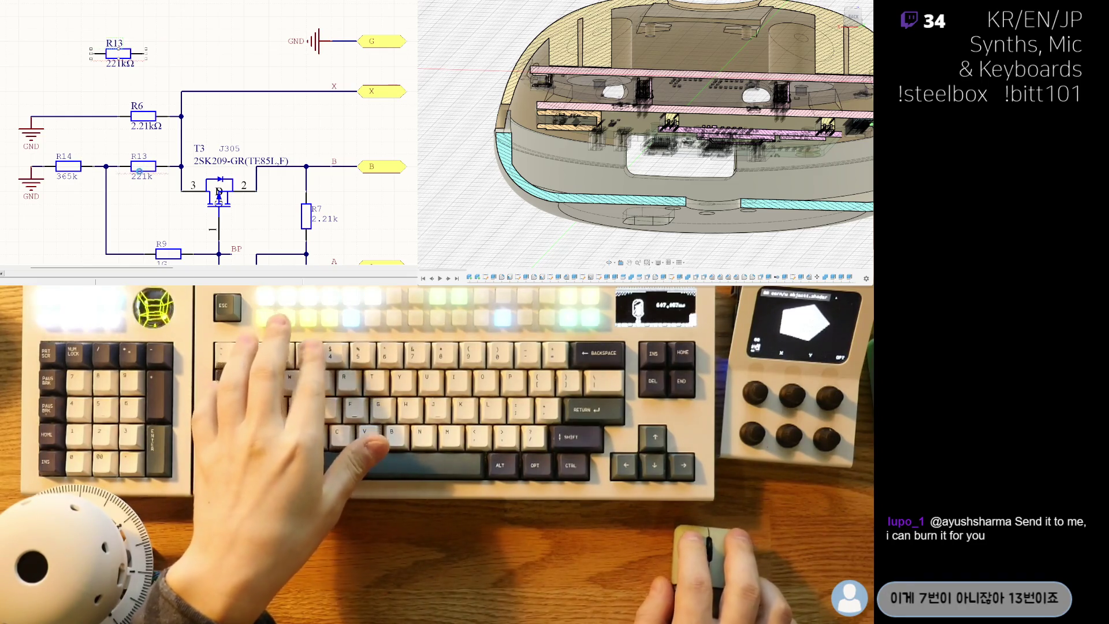
- Swap in the new 221kΩ R13 on the wire between R14 and T3 and finish
{"action": "key", "text": "ctrl+z"}
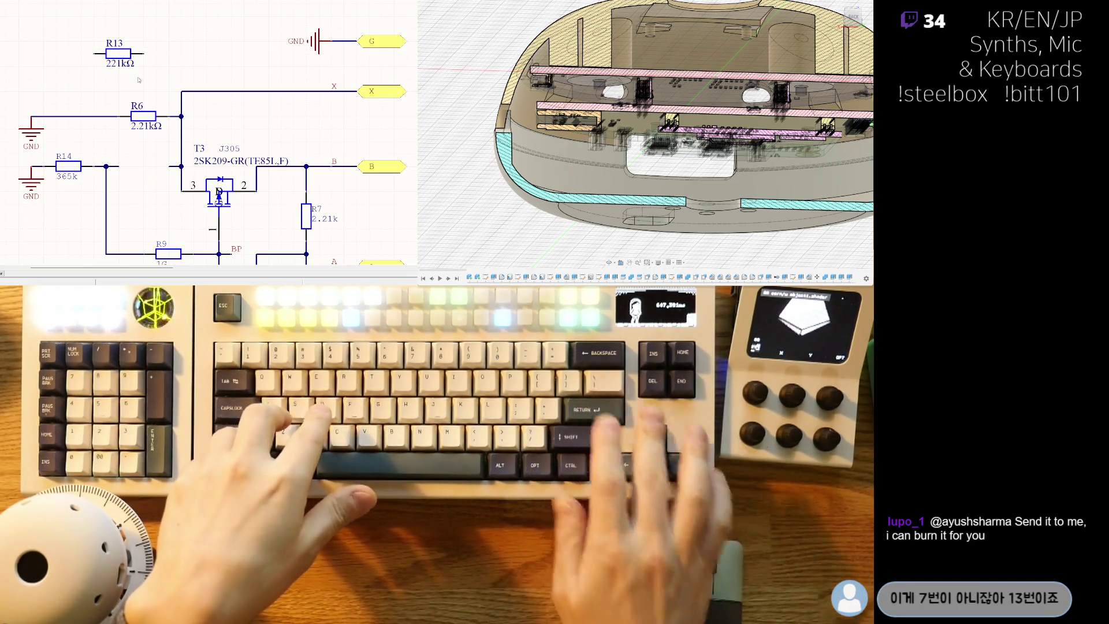
{"action": "key", "text": "ctrl+z"}
{"action": "key", "text": "ctrl+z"}
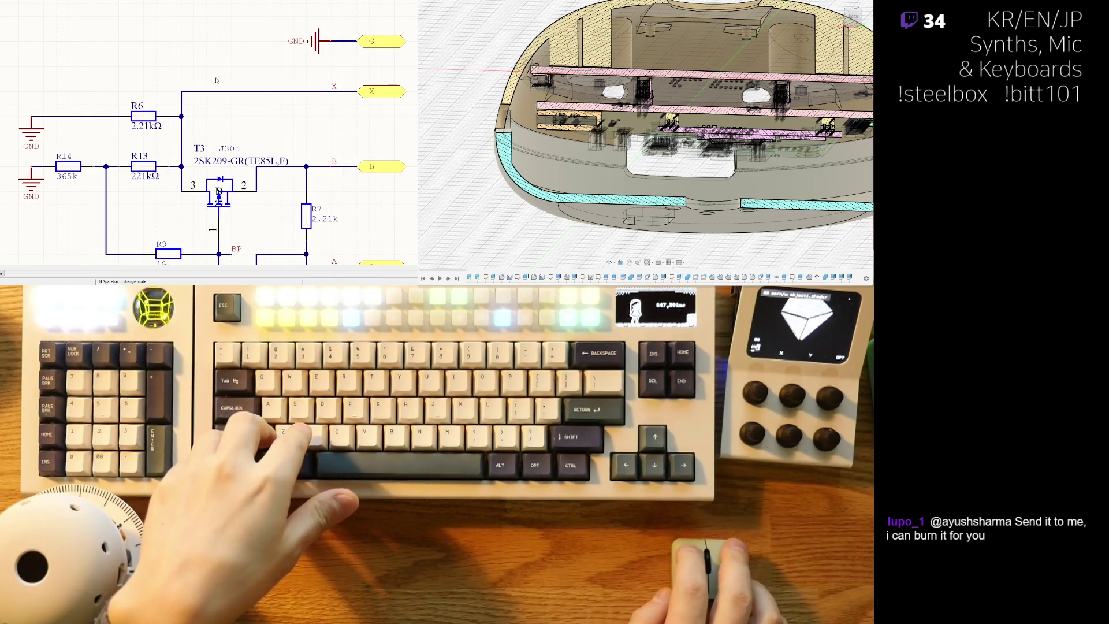
{"action": "key", "text": "ctrl+z"}
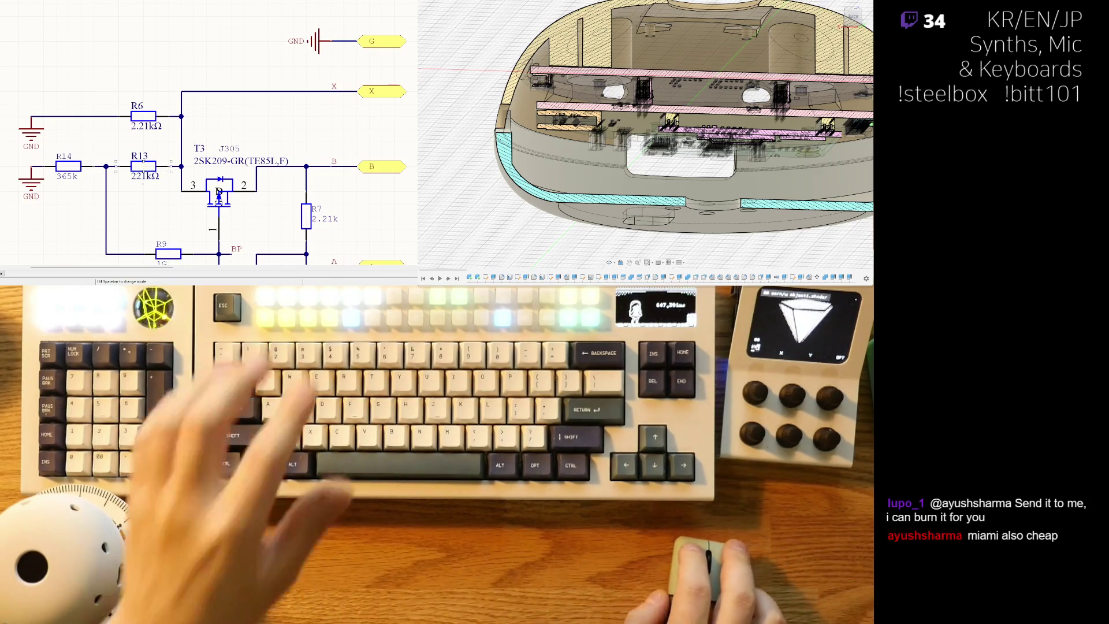
{"action": "key", "text": "Escape"}
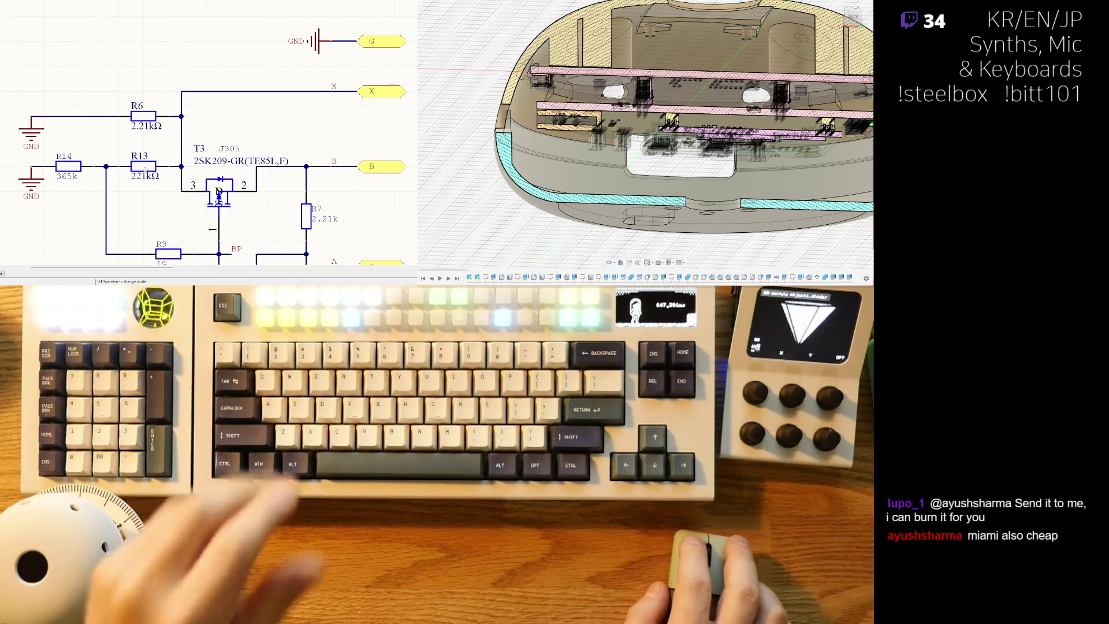
- Copy R13 into a new R14 valued 365kΩ, placed below the circuit
{"action": "key", "text": "ctrl+z"}
{"action": "key", "text": "ctrl+c"}
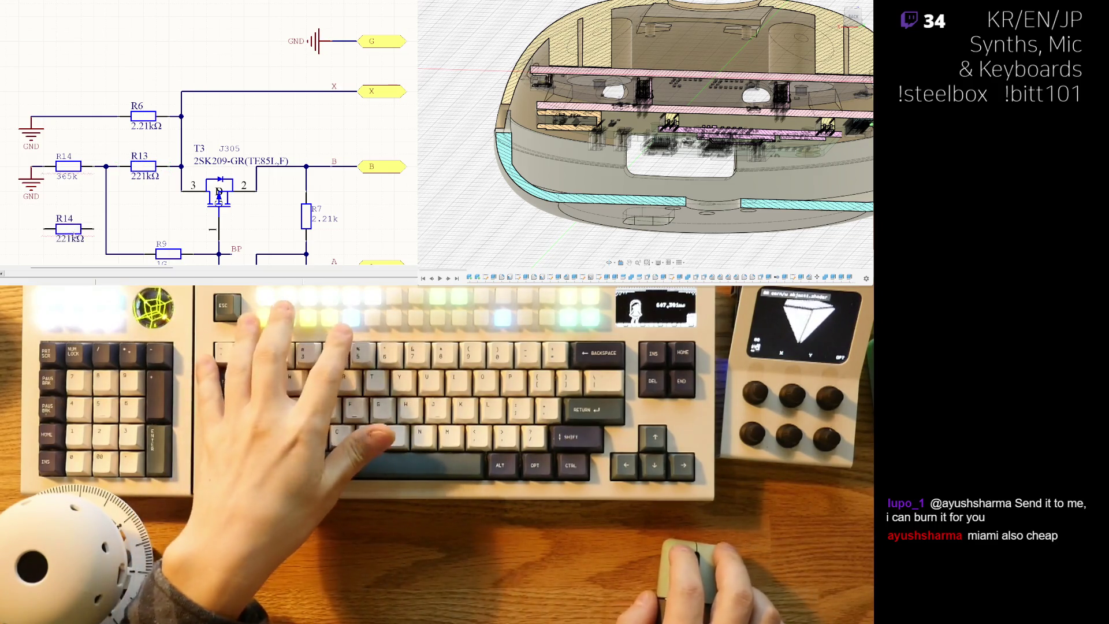
{"action": "key", "text": "ctrl+v"}
{"action": "left_click", "coordinate": [69, 229]}
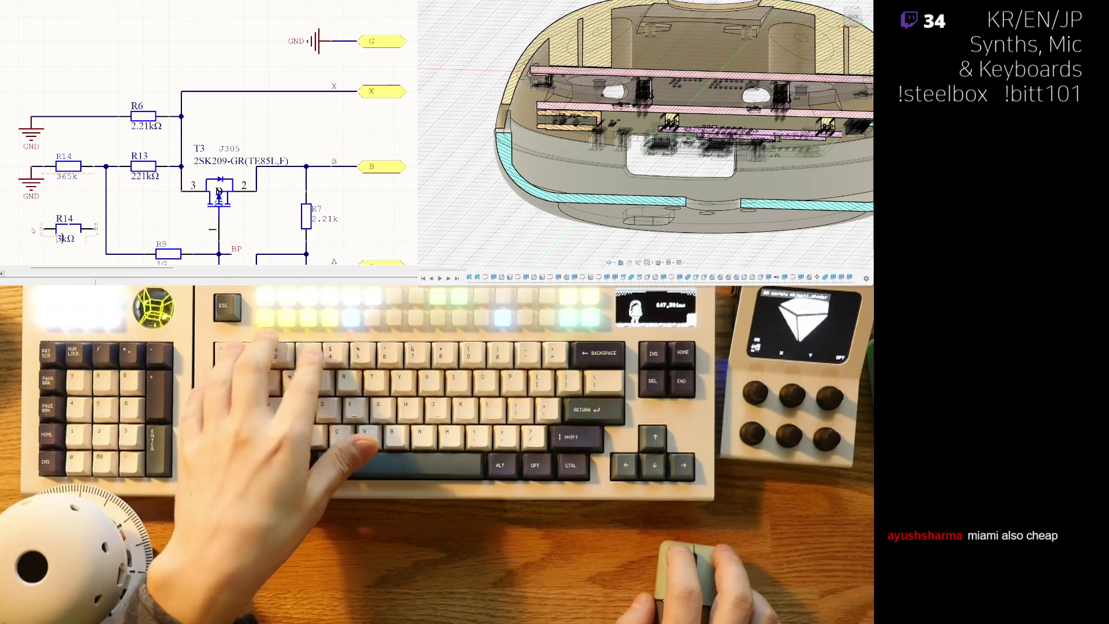
{"action": "left_click", "coordinate": [82, 210]}
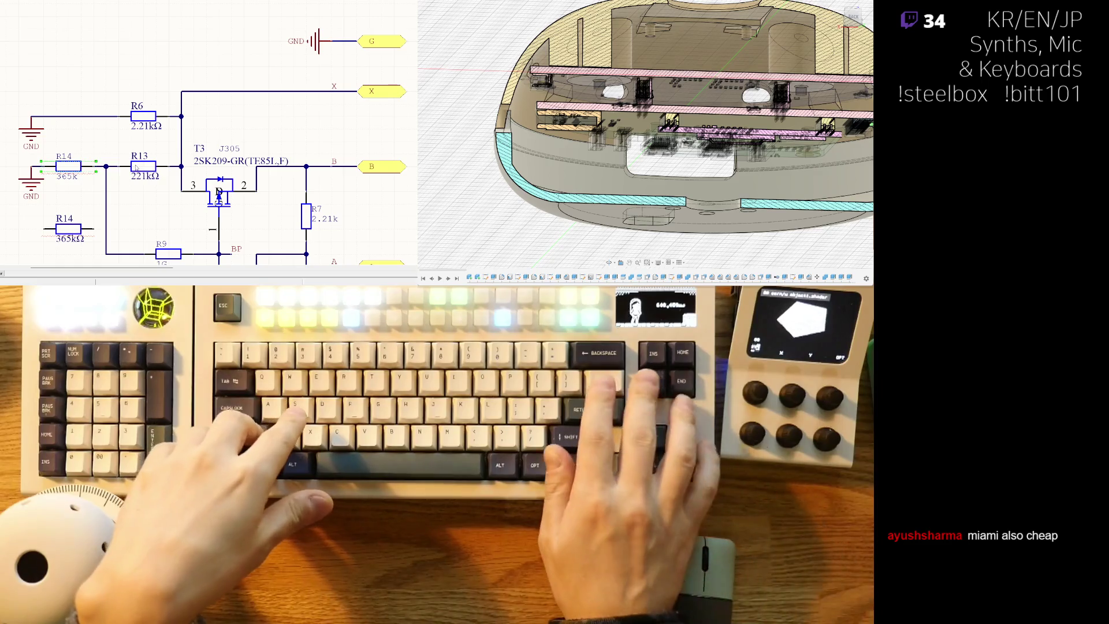
- Delete the old R14 and drop the new 365kΩ R14 into its spot
{"action": "key", "text": "Delete"}
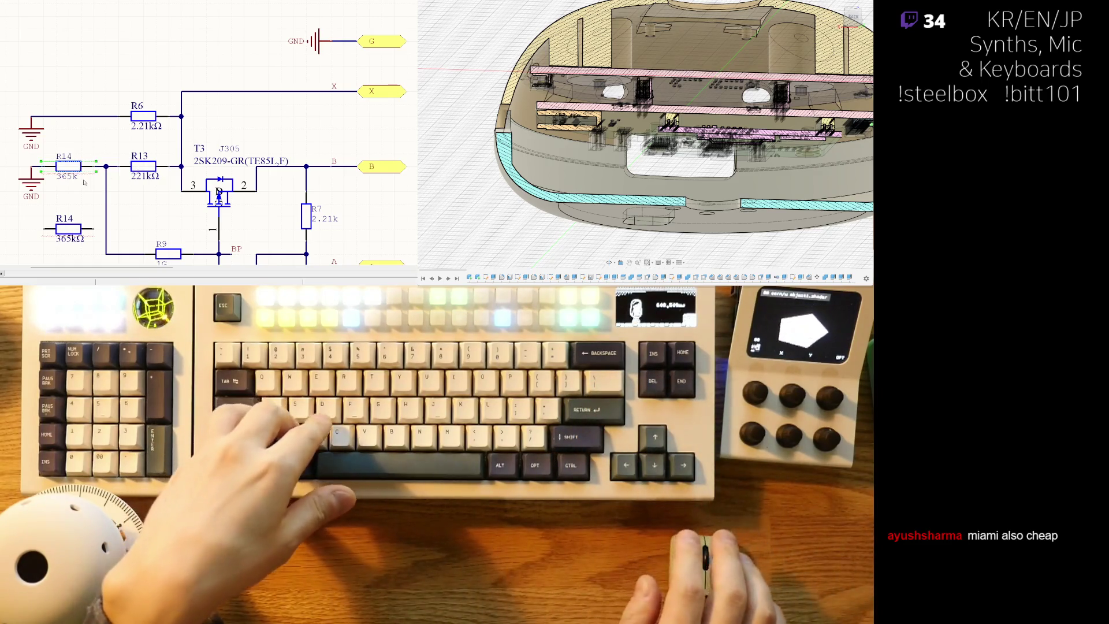
{"action": "key", "text": "ctrl+v"}
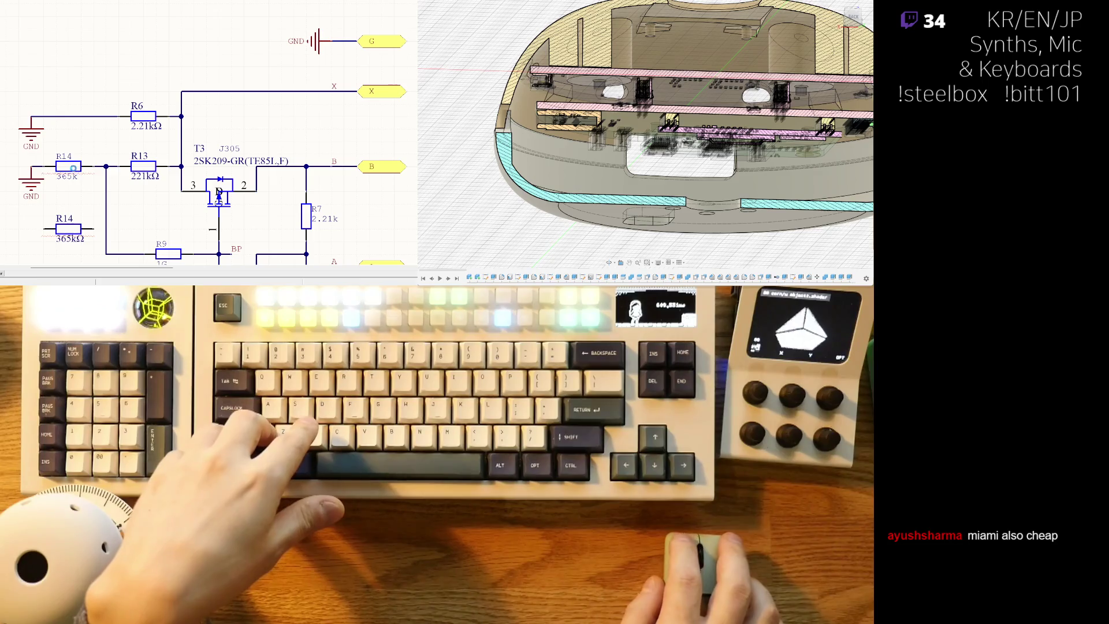
{"action": "key", "text": "Return"}
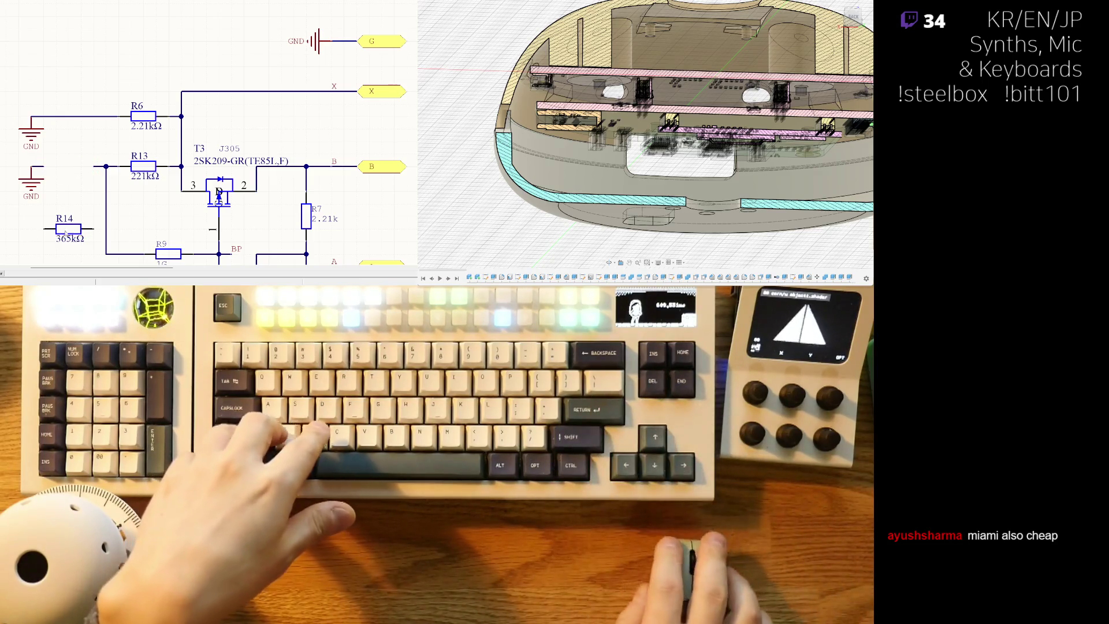
{"action": "middle_click_drag", "start_coordinate": [160, 224], "coordinate": [136, 190]}
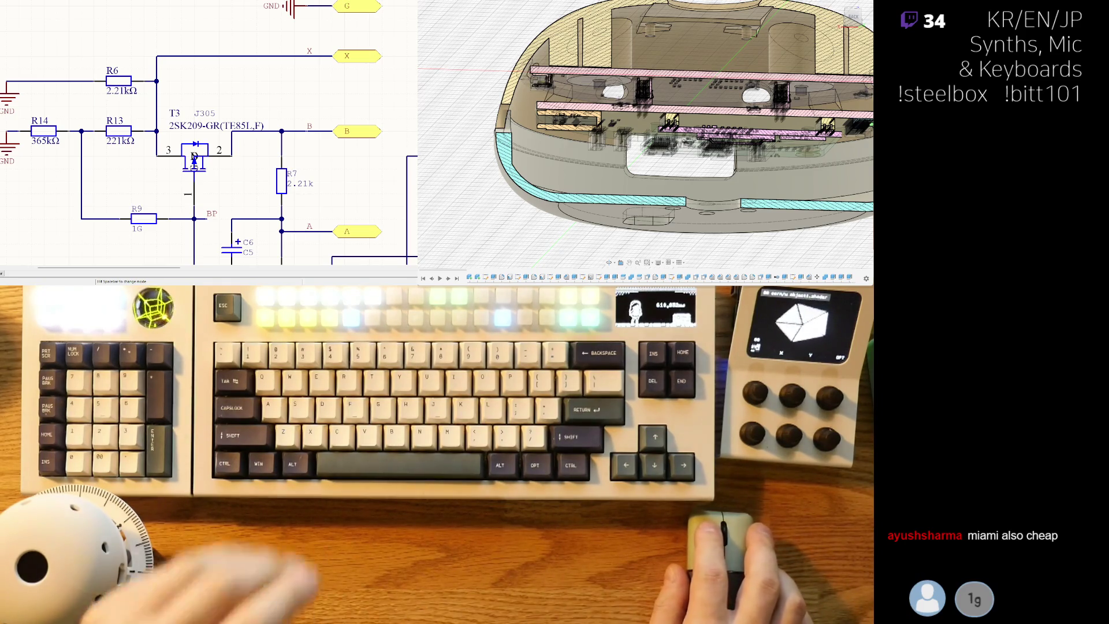
{"action": "key", "text": "BackSpace"}
{"action": "type", "text": "06에 있나"}
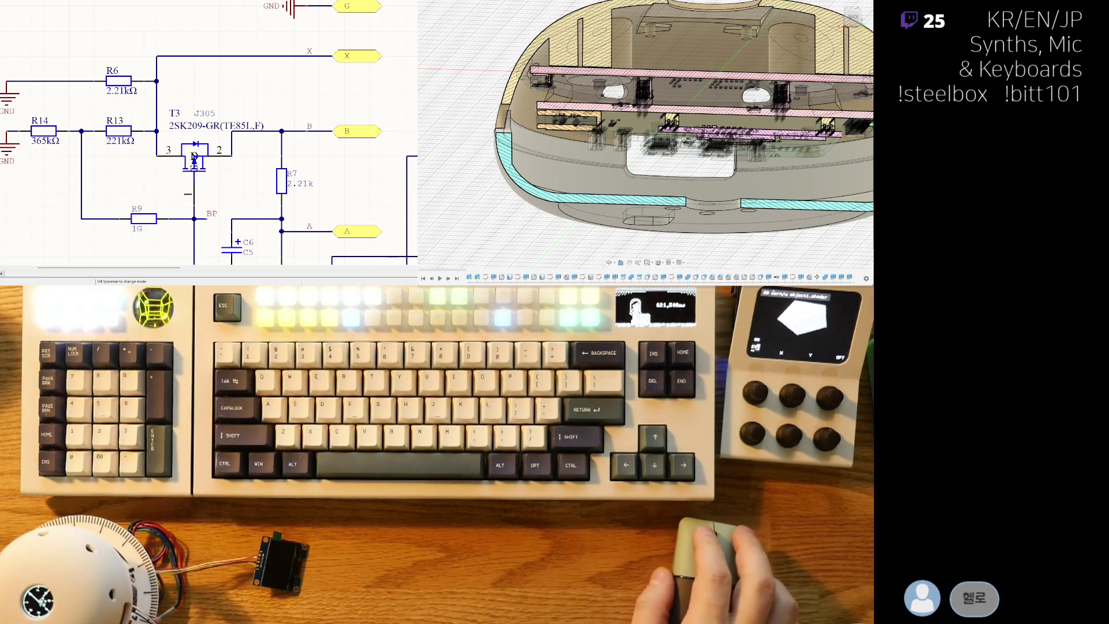
{"action": "scroll", "coordinate": [167, 163], "scroll_direction": "down", "scroll_amount": 1}
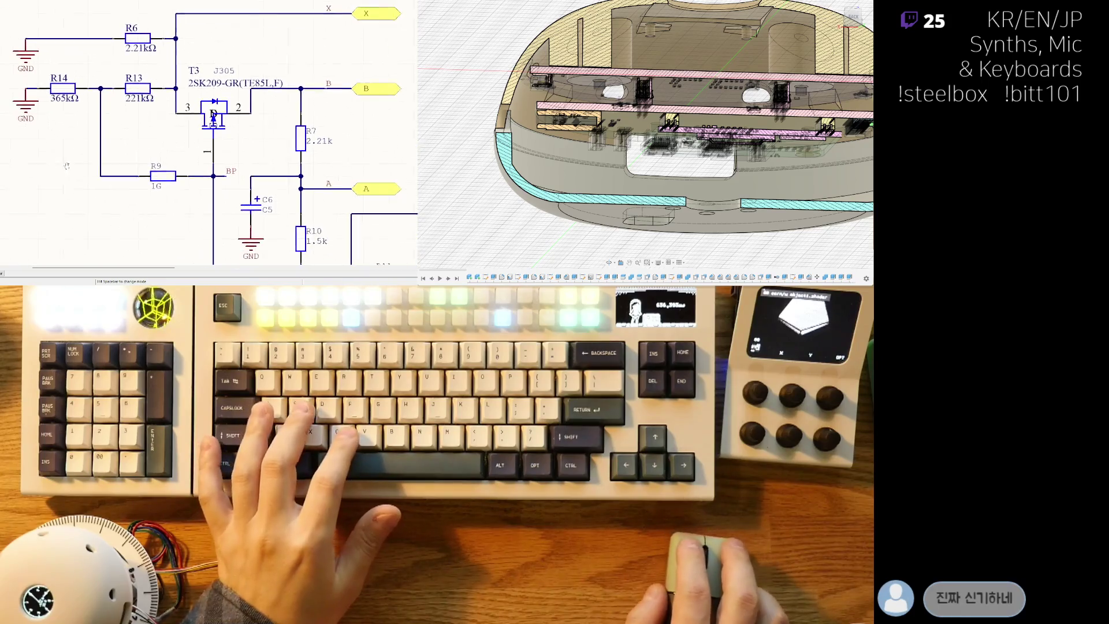
- Pan the schematic to bring R10 into view
{"action": "right_click_drag", "start_coordinate": [208, 130], "coordinate": [226, 98]}
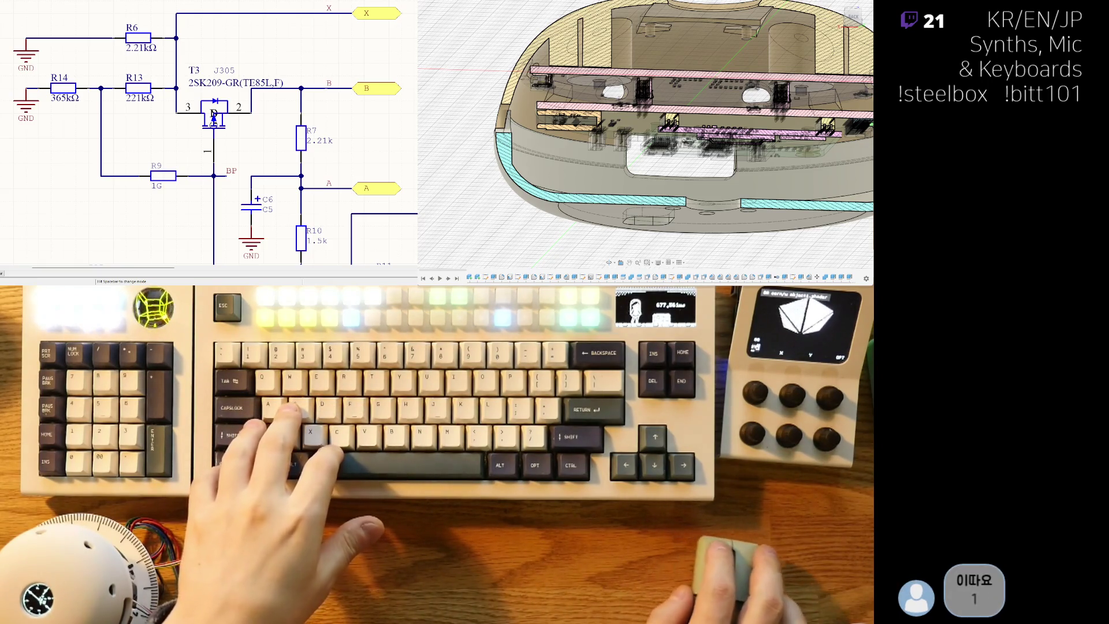
- Pick up a new 0Ω resistor (R?) on the cursor, ready to place
{"action": "right_click_drag", "start_coordinate": [175, 190], "coordinate": [136, 213]}
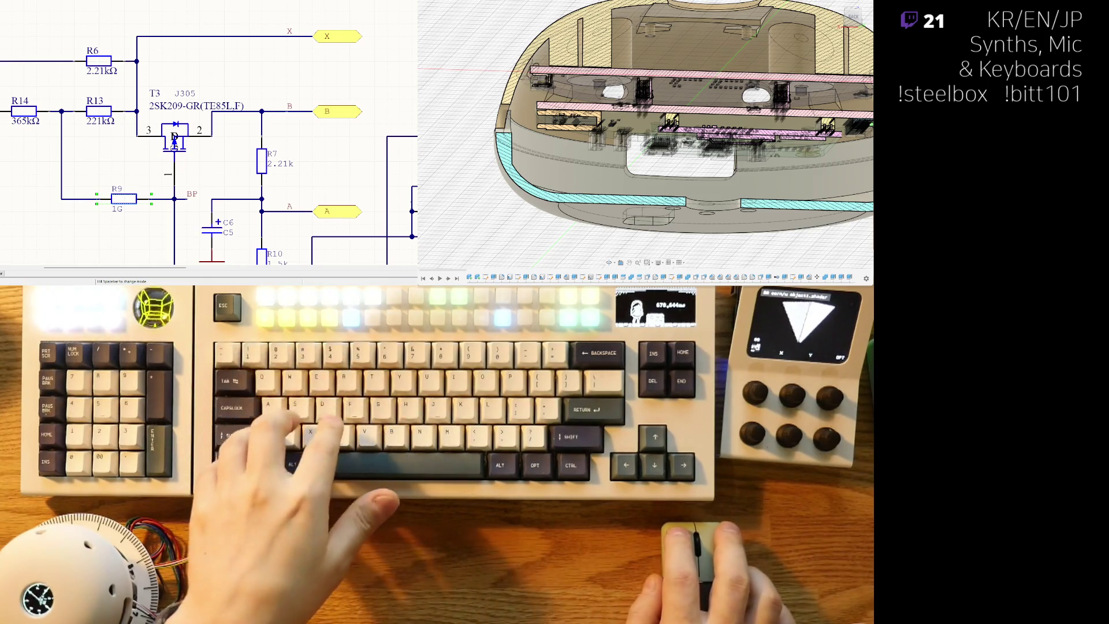
{"action": "key", "text": "p"}
{"action": "key", "text": "p"}
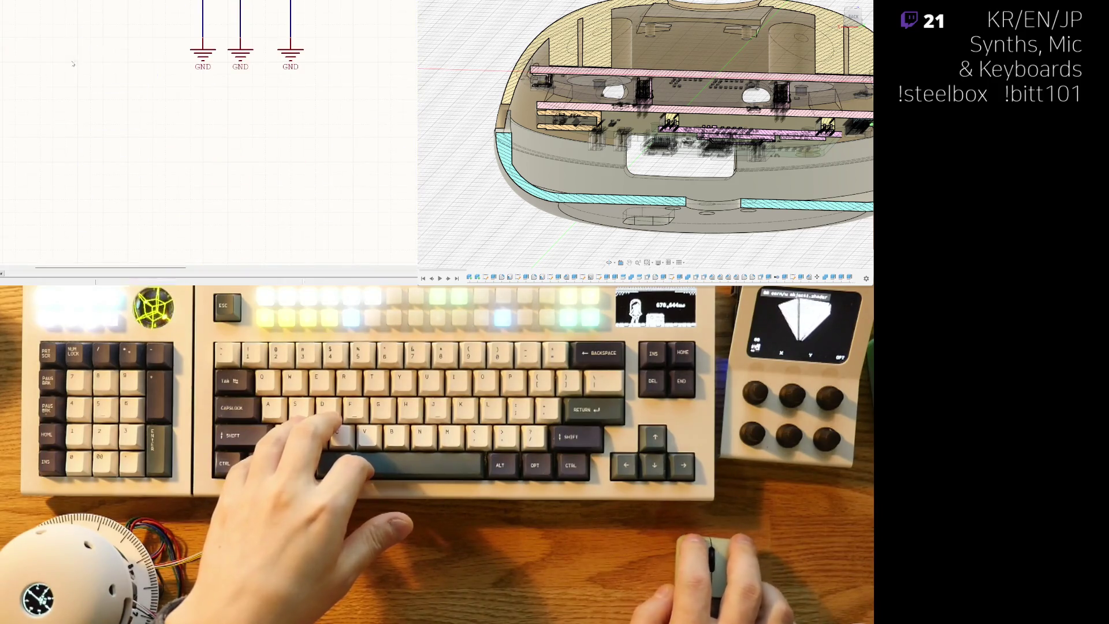
{"action": "scroll", "coordinate": [88, 113], "scroll_direction": "up", "scroll_amount": 3}
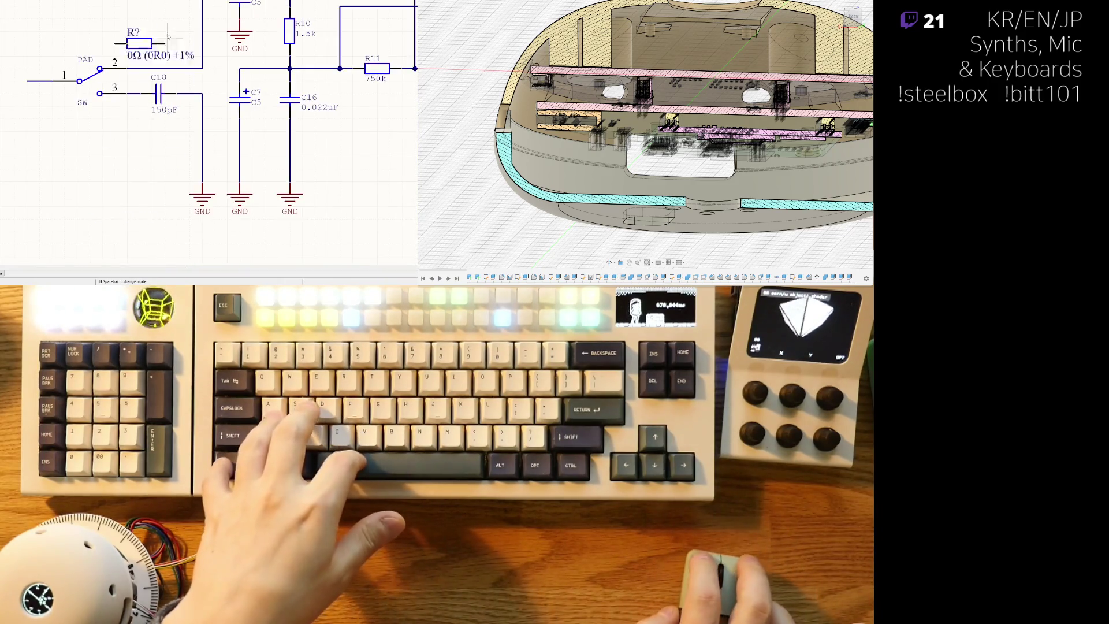
{"action": "scroll", "coordinate": [139, 56], "scroll_direction": "up", "scroll_amount": 4}
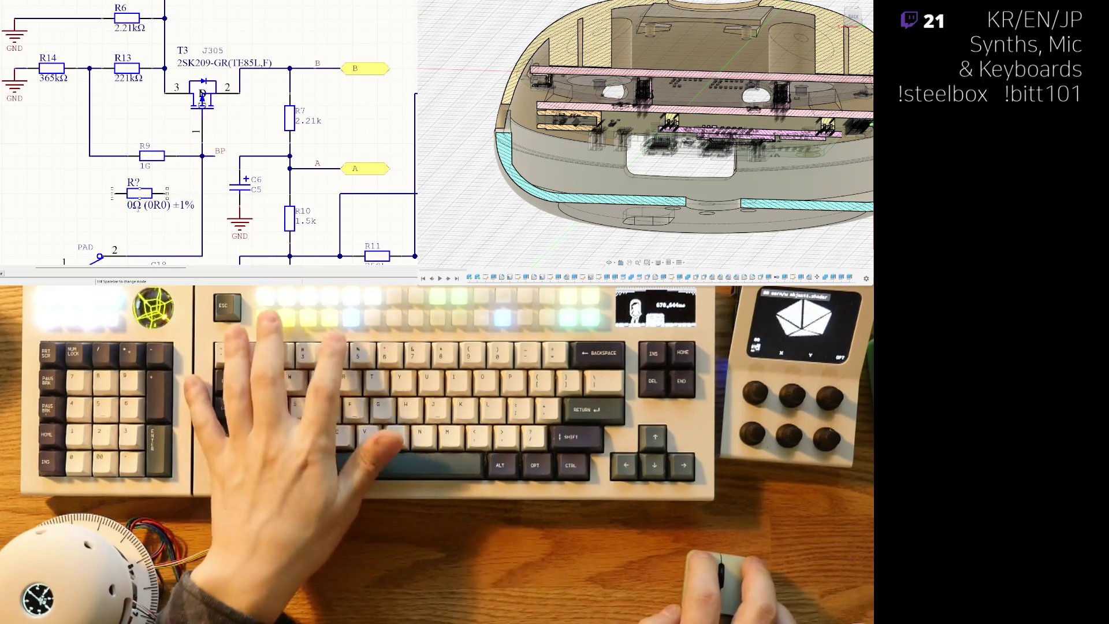
- Set the floating resistor's value to 1000MΩ and place it below the old R9
{"action": "key", "text": "Tab"}
{"action": "type", "text": "1M"}
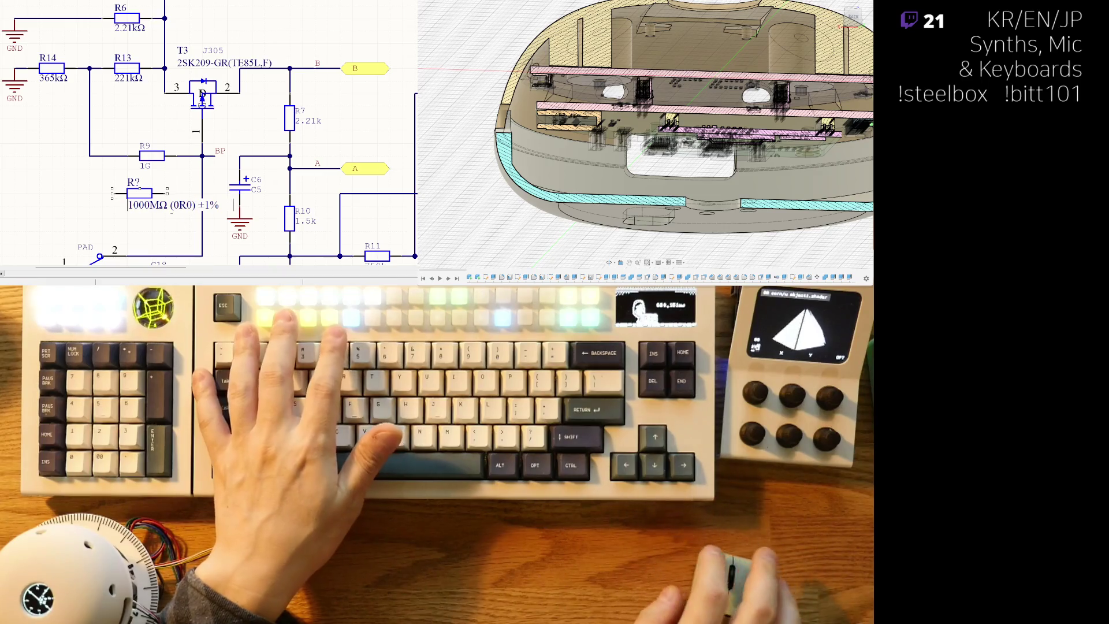
{"action": "type", "text": "1G"}
{"action": "key", "text": "Return"}
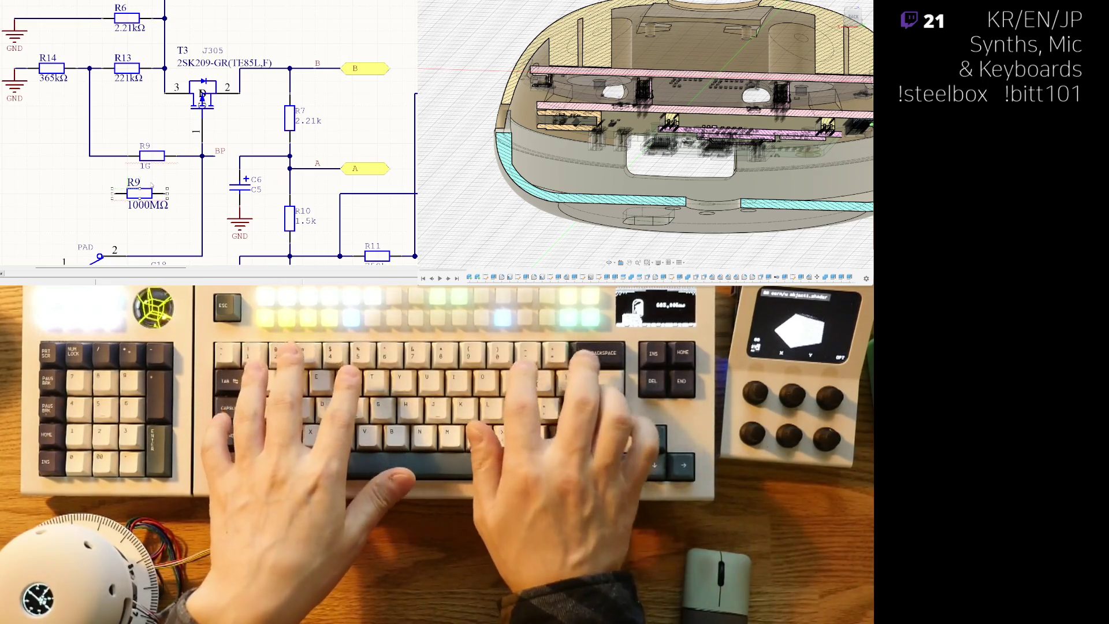
{"action": "key", "text": "Delete"}
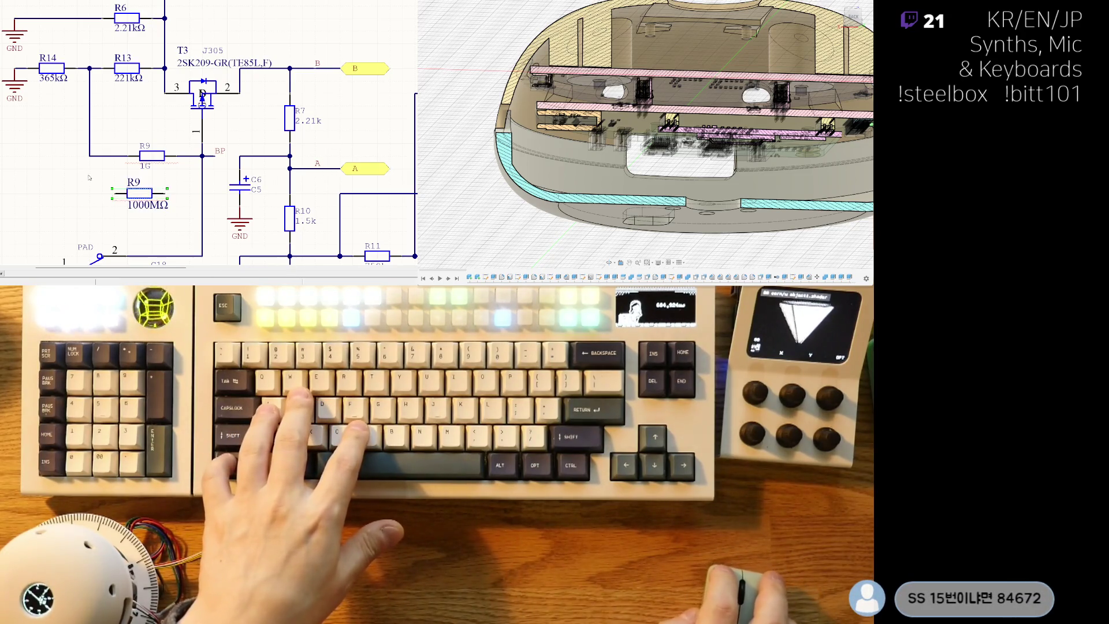
{"action": "scroll", "coordinate": [89, 178], "scroll_direction": "down", "scroll_amount": 3, "text": "ctrl"}
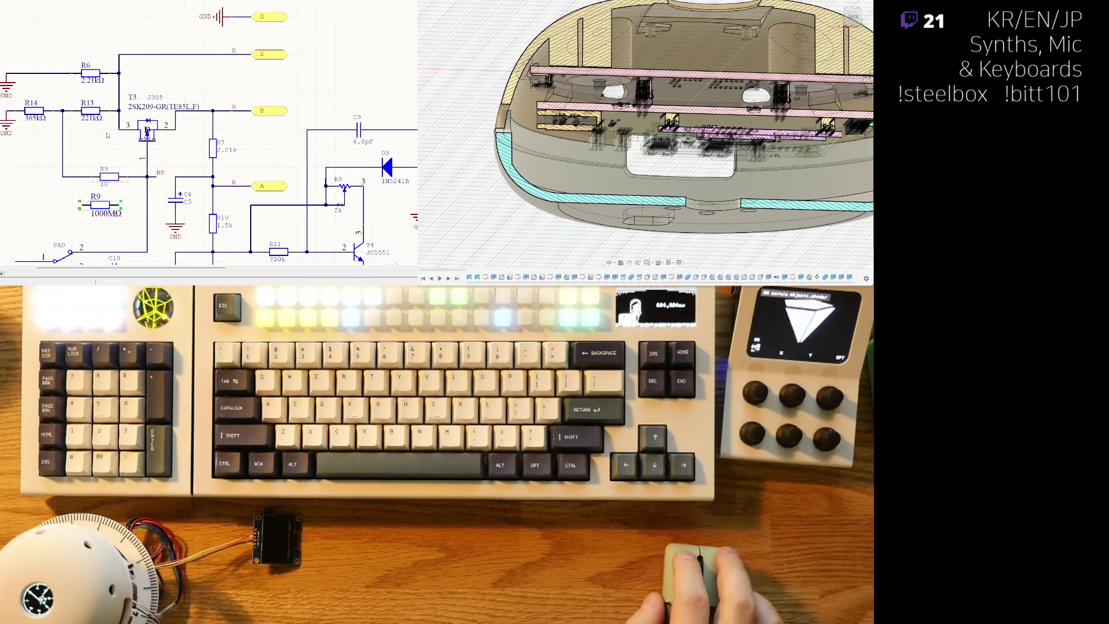
- Delete the old 1G R9, leaving the new 1000MΩ R9 in its place on BP
{"action": "right_click_drag", "start_coordinate": [131, 145], "coordinate": [185, 135]}
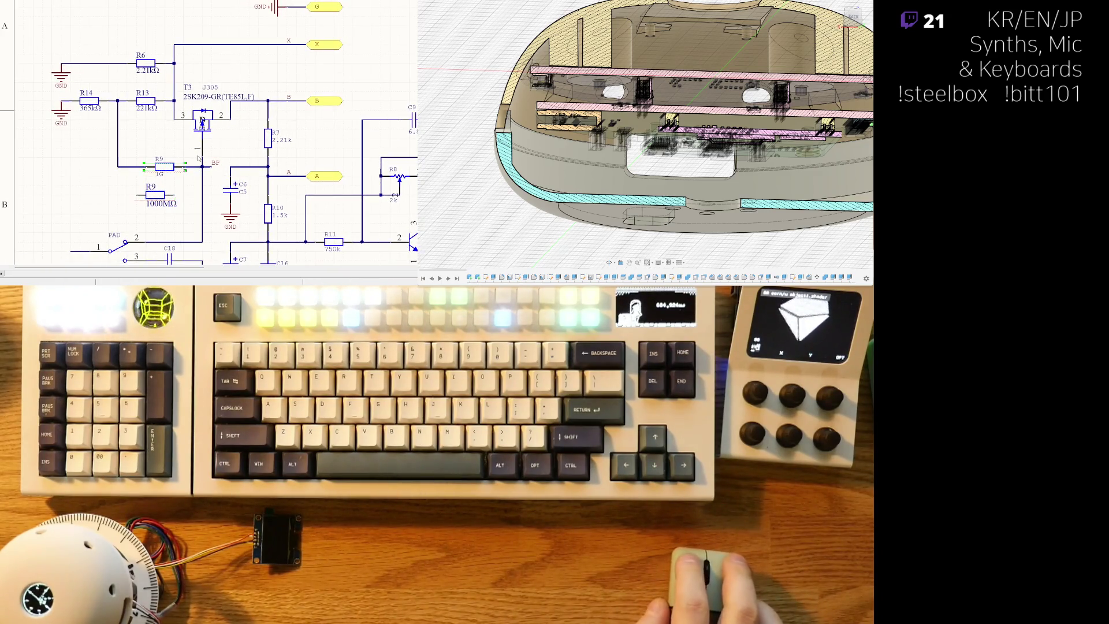
{"action": "key", "text": "Delete"}
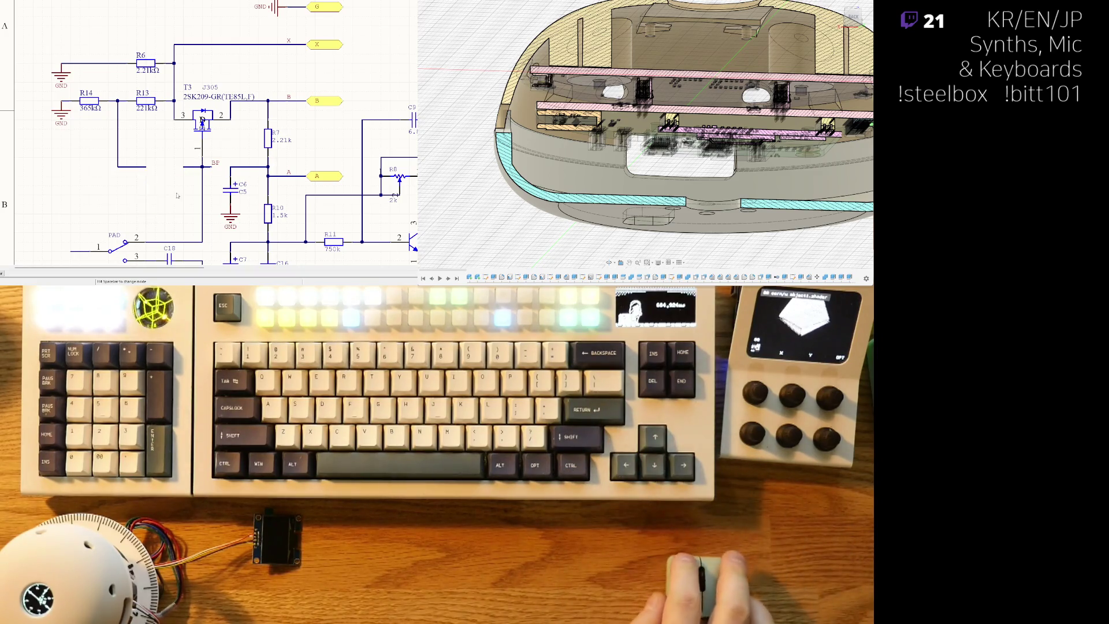
{"action": "right_click_drag", "start_coordinate": [171, 200], "coordinate": [159, 144]}
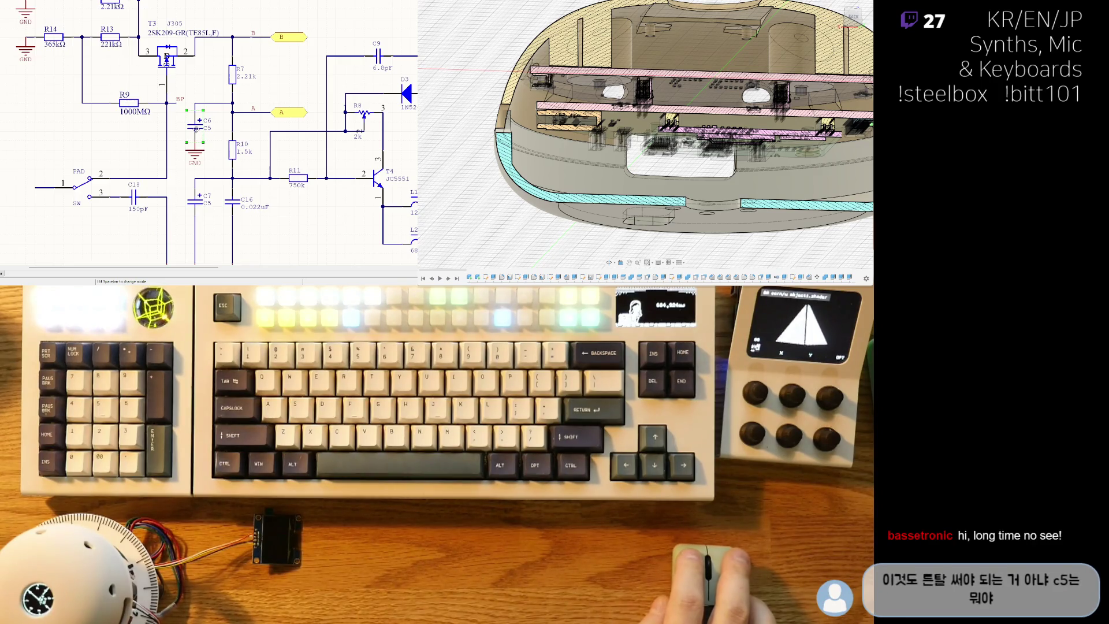
{"action": "scroll", "coordinate": [187, 141], "scroll_direction": "right", "scroll_amount": 2, "text": "shift"}
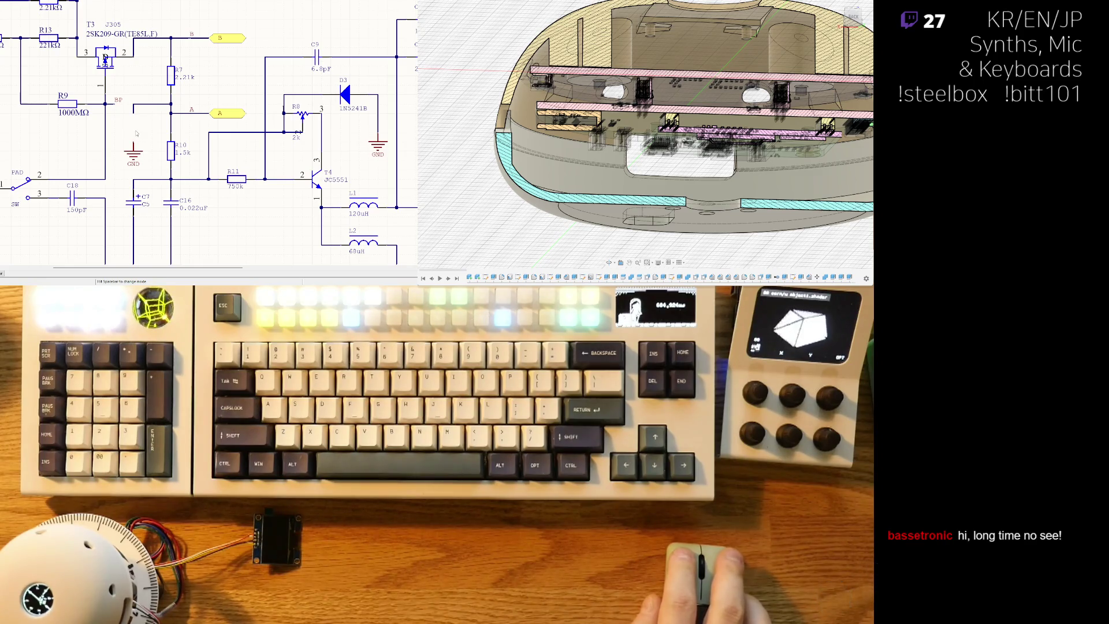
- Copy and paste a component near C18 on the schematic
{"action": "key", "text": "ctrl+c"}
{"action": "key", "text": "ctrl+v"}
{"action": "left_click", "coordinate": [134, 122]}
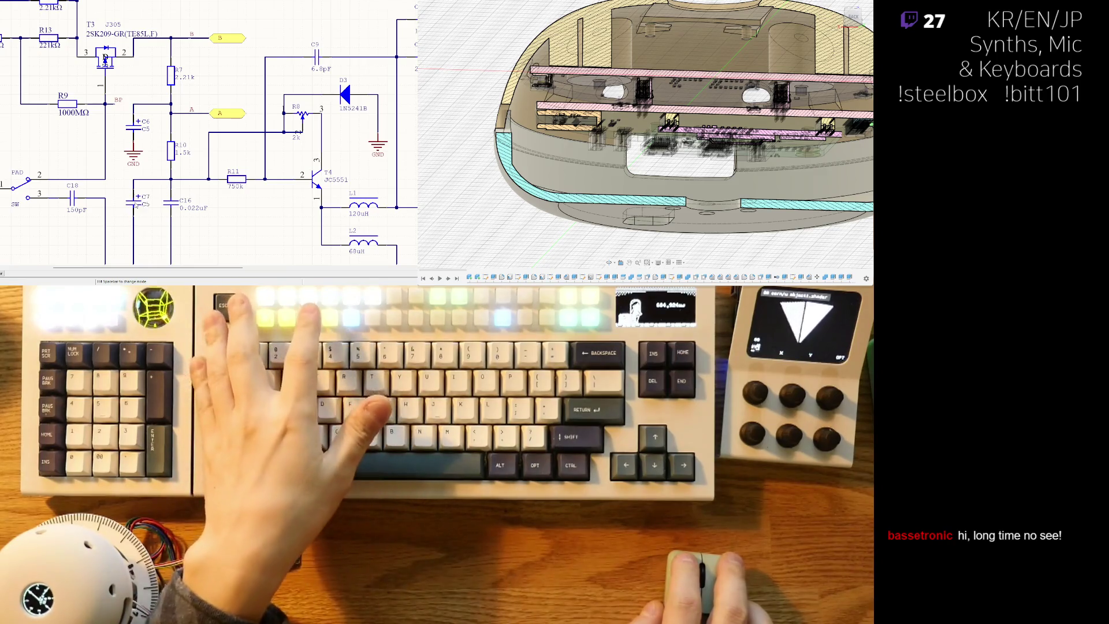
{"action": "scroll", "coordinate": [152, 221], "scroll_direction": "down", "scroll_amount": 1}
{"action": "scroll", "coordinate": [152, 221], "scroll_direction": "down", "scroll_amount": 1}
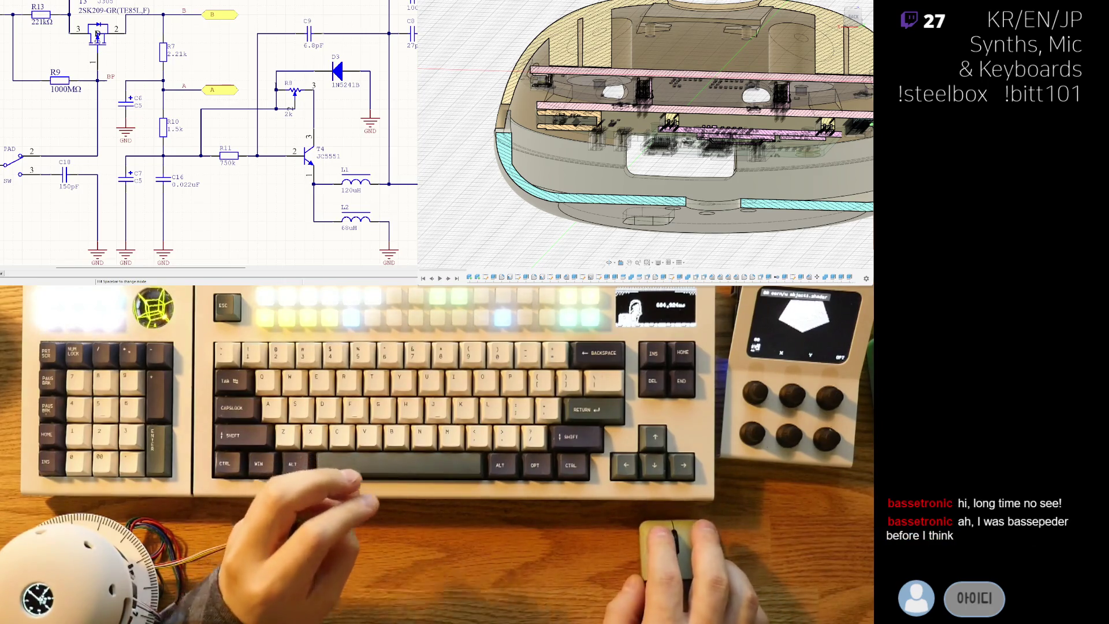
- Delete capacitor C7 then undo to restore it, and restore the PAD/SW switch
{"action": "left_click", "coordinate": [127, 177]}
{"action": "key", "text": "Delete"}
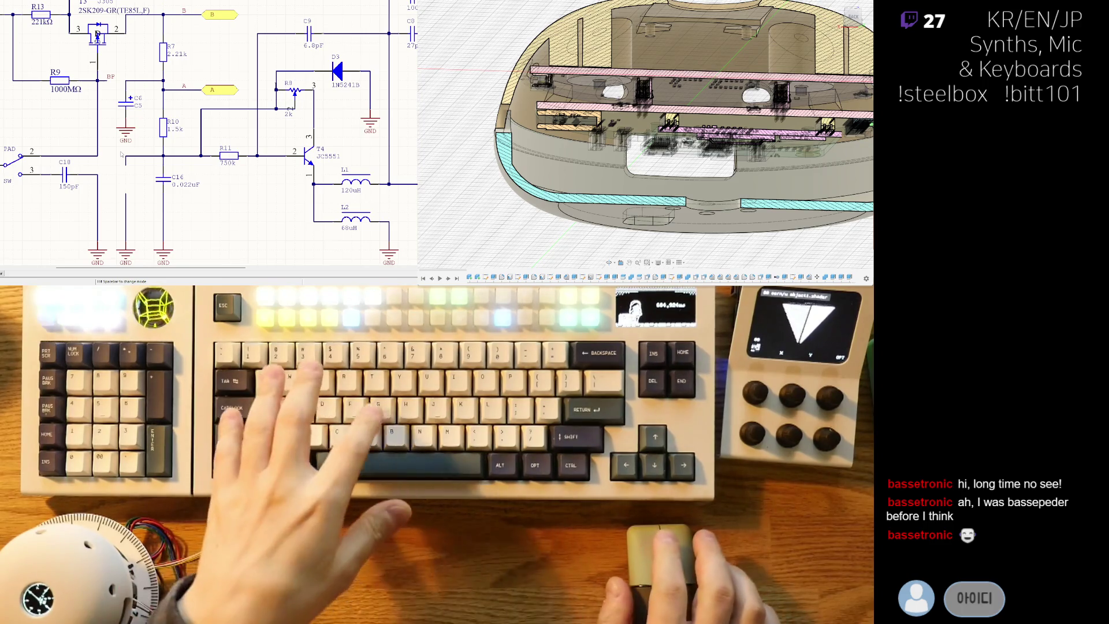
{"action": "key", "text": "ctrl+z"}
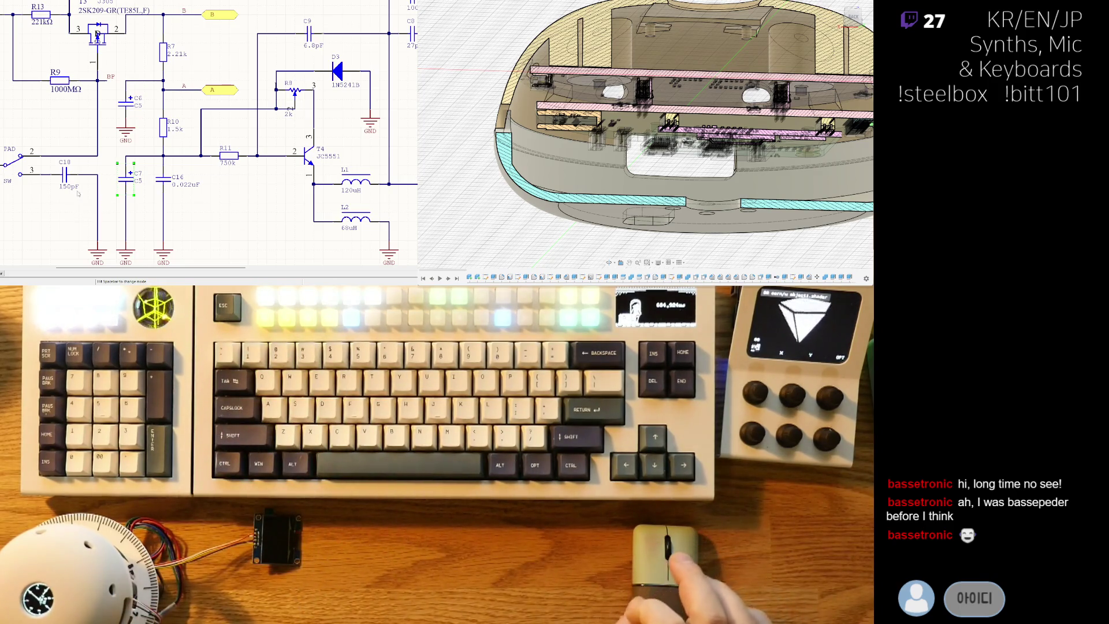
{"action": "right_click_drag", "start_coordinate": [85, 223], "coordinate": [162, 215]}
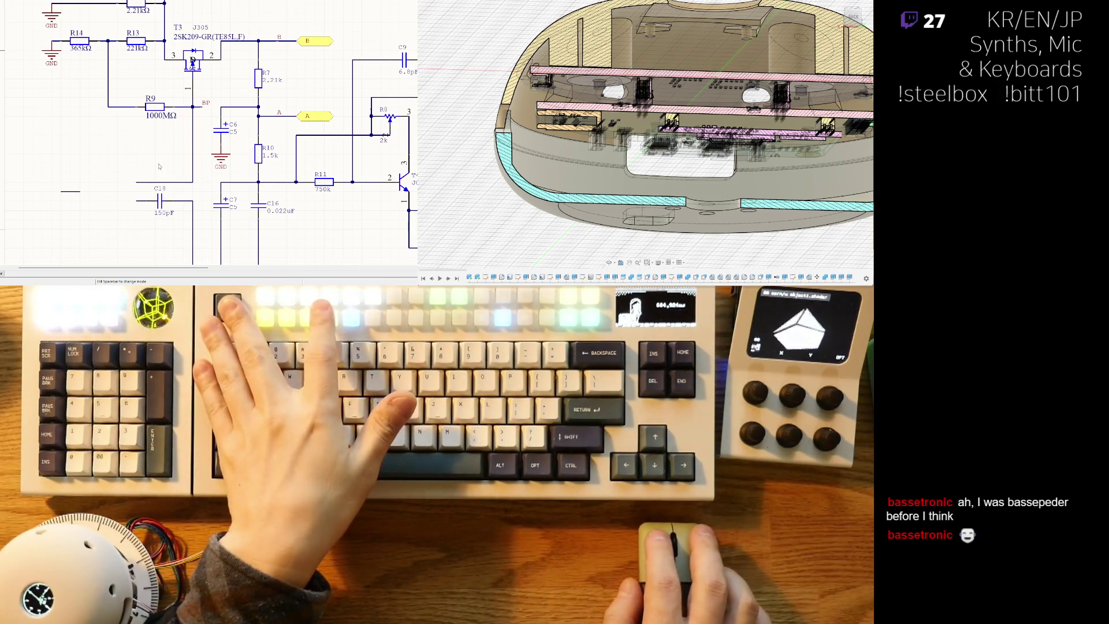
{"action": "key", "text": "ctrl+z"}
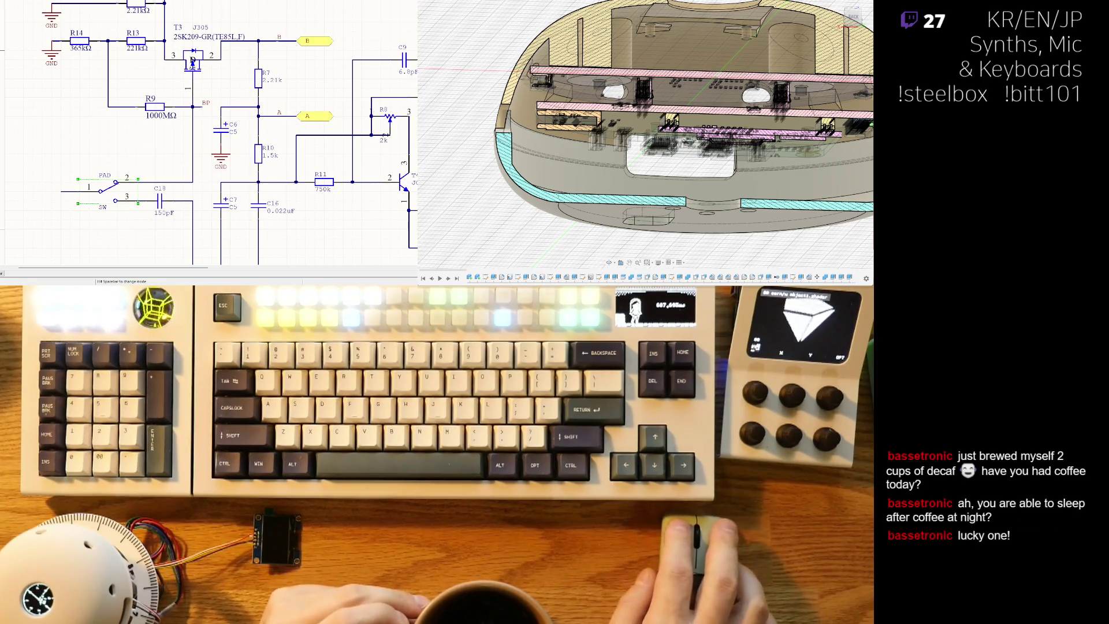
- Nudge the schematic view around C18 and R11
{"action": "right_click_drag", "start_coordinate": [360, 79], "coordinate": [346, 85]}
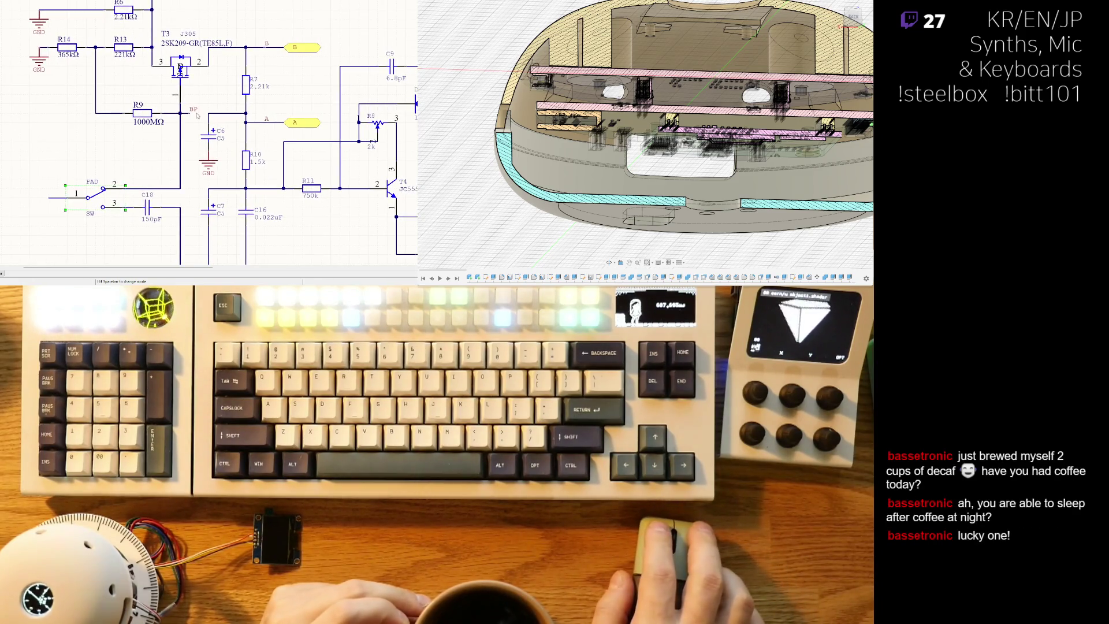
{"action": "right_click_drag", "start_coordinate": [197, 116], "coordinate": [199, 135]}
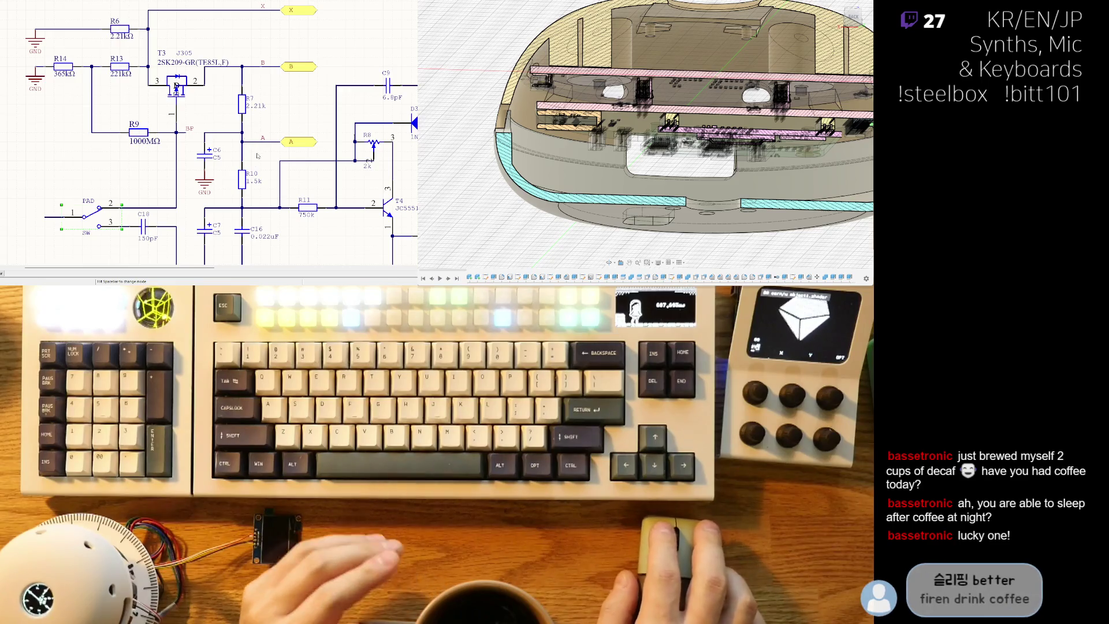
{"action": "scroll", "coordinate": [186, 172], "scroll_direction": "down", "scroll_amount": 2}
{"action": "scroll", "coordinate": [189, 172], "scroll_direction": "down", "scroll_amount": 1}
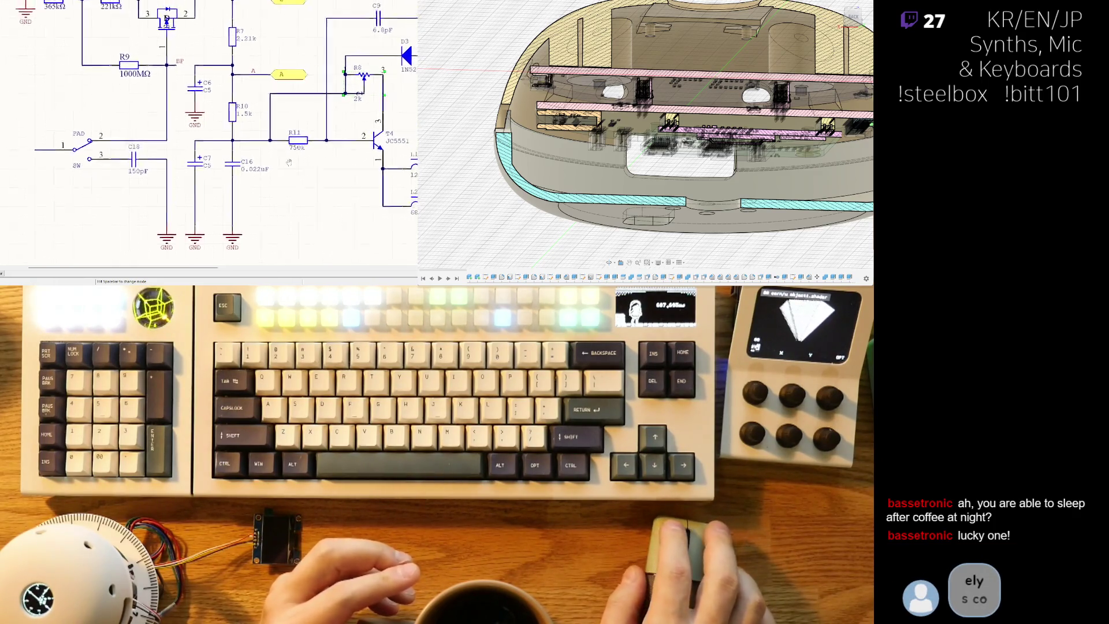
{"action": "right_click_drag", "start_coordinate": [325, 148], "coordinate": [285, 161]}
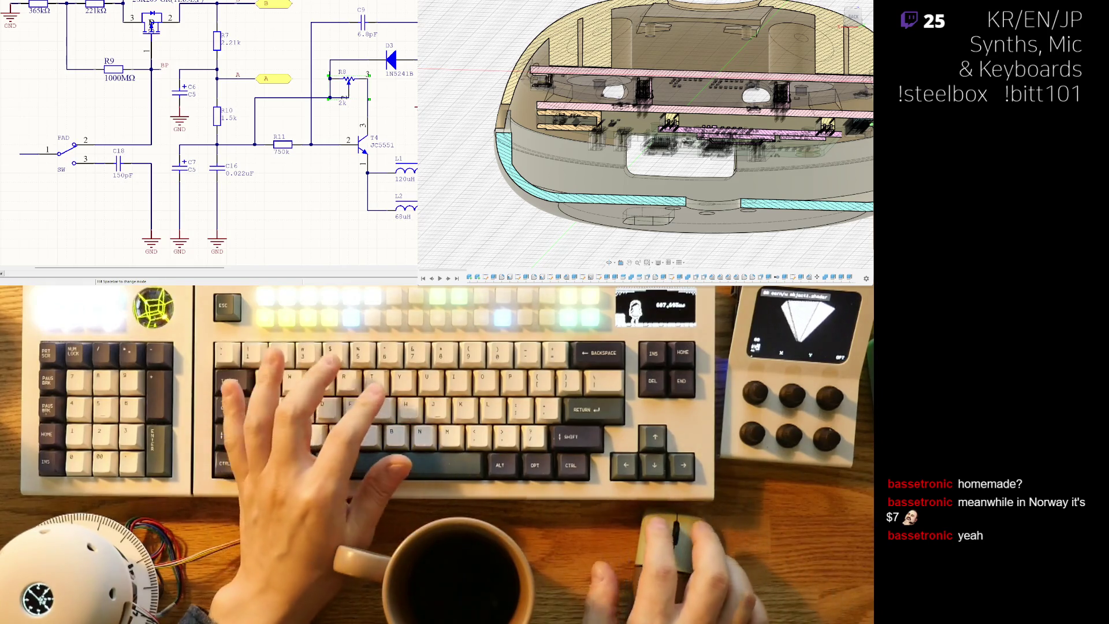
{"action": "scroll", "coordinate": [209, 131], "scroll_direction": "up", "scroll_amount": 1}
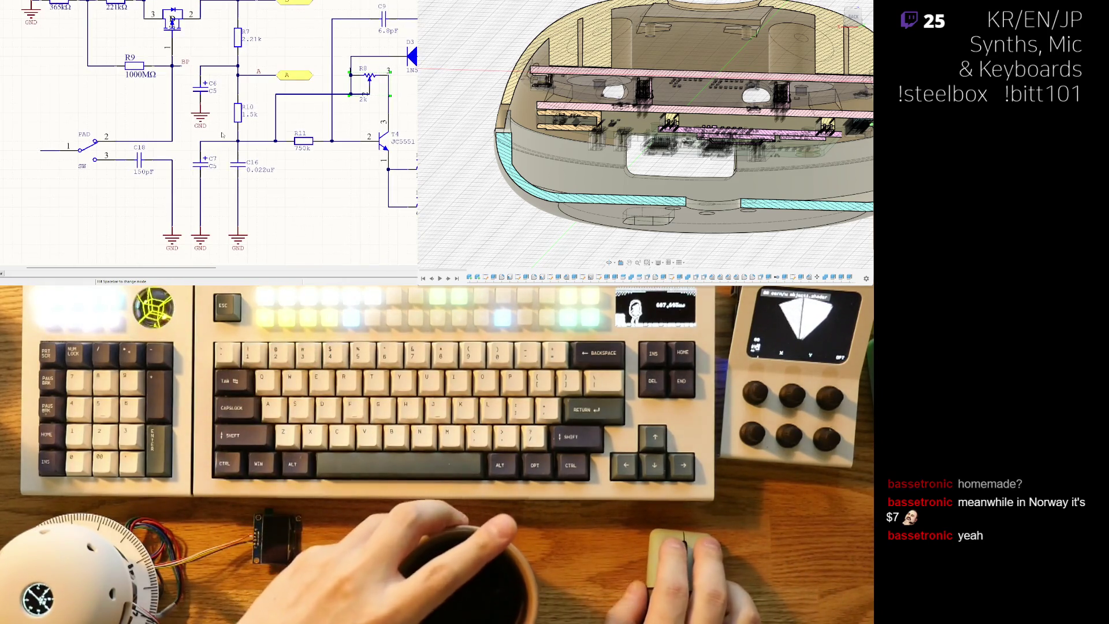
{"action": "scroll", "coordinate": [208, 130], "scroll_direction": "up", "scroll_amount": 2}
{"action": "right_click_drag", "start_coordinate": [208, 130], "coordinate": [169, 98]}
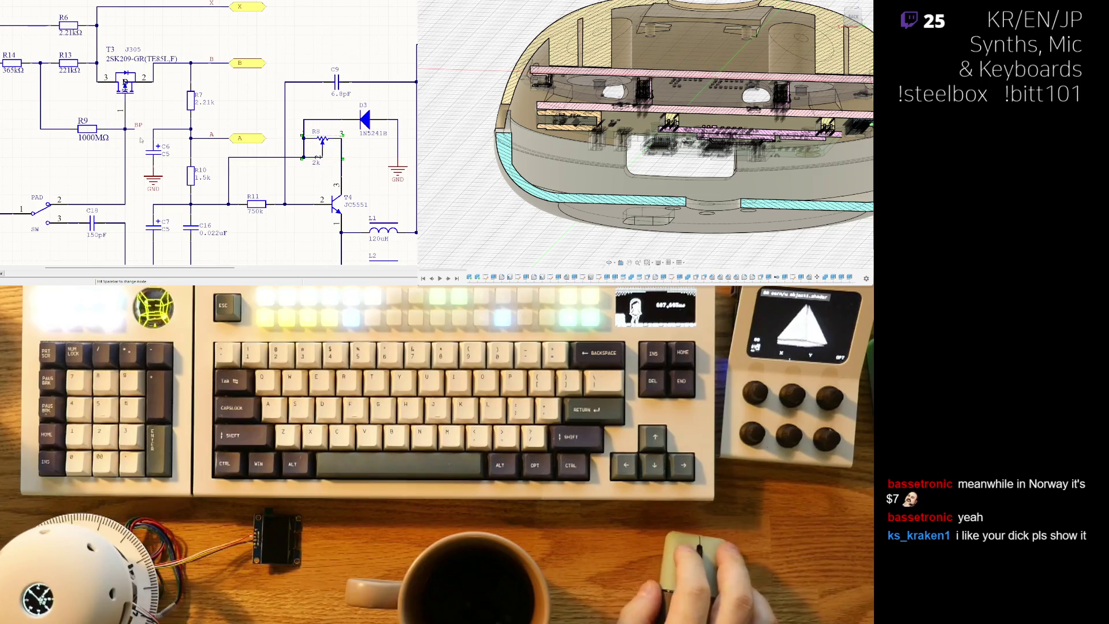
{"action": "right_click_drag", "start_coordinate": [155, 124], "coordinate": [236, 154]}
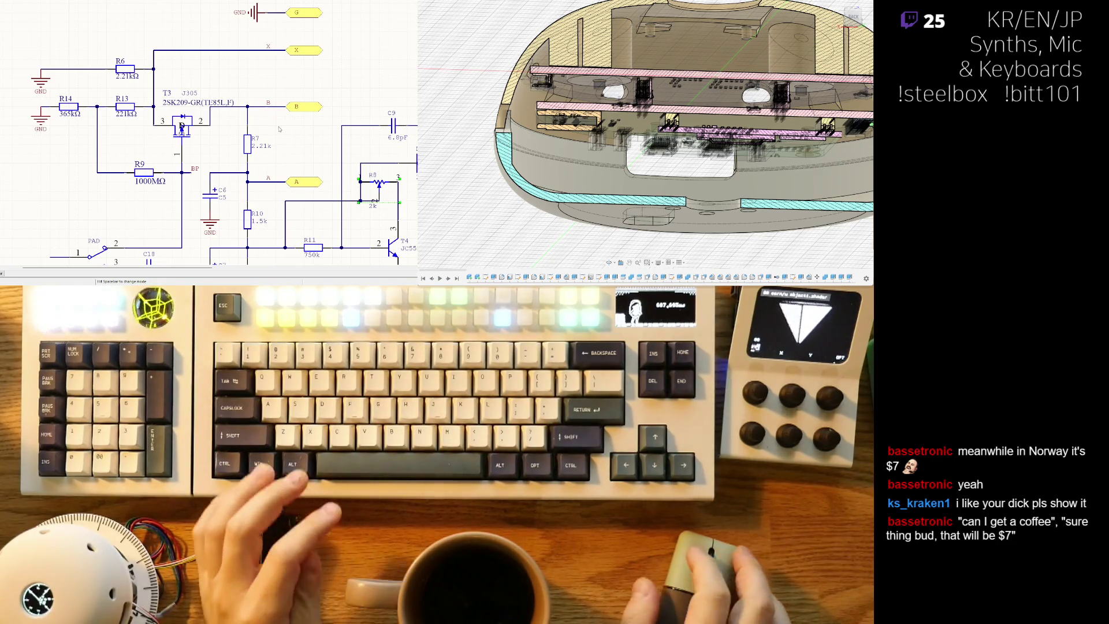
{"action": "scroll", "coordinate": [273, 128], "scroll_direction": "down", "scroll_amount": 2, "text": "ctrl"}
{"action": "scroll", "coordinate": [225, 157], "scroll_direction": "up", "scroll_amount": 2, "text": "ctrl"}
{"action": "scroll", "coordinate": [199, 174], "scroll_direction": "down", "scroll_amount": 1, "text": "ctrl"}
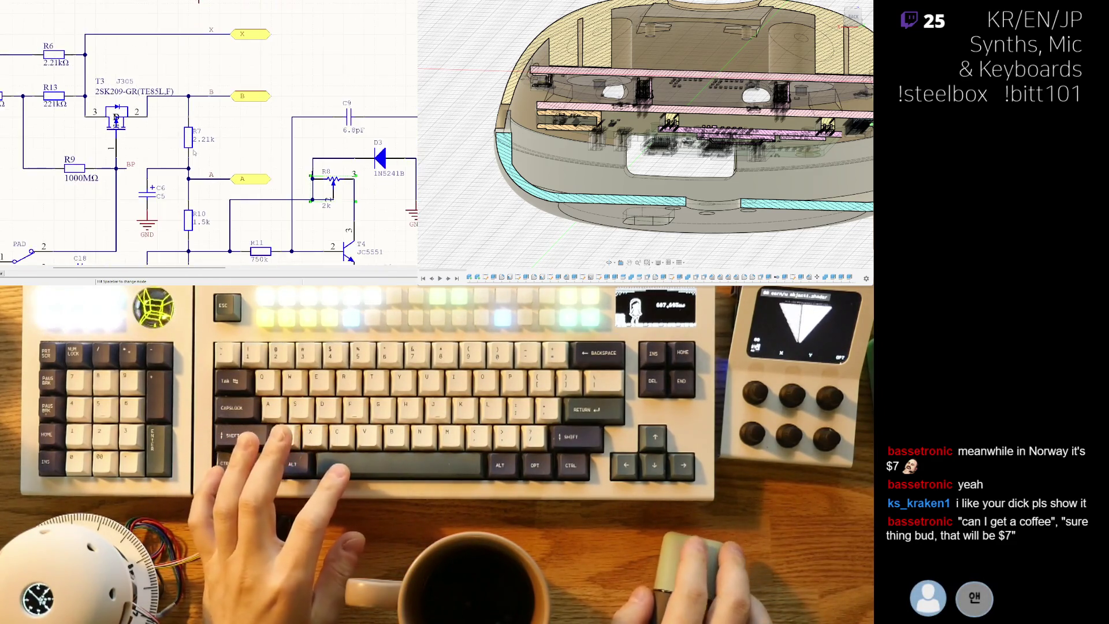
{"action": "scroll", "coordinate": [189, 181], "scroll_direction": "up", "scroll_amount": 2, "text": "ctrl"}
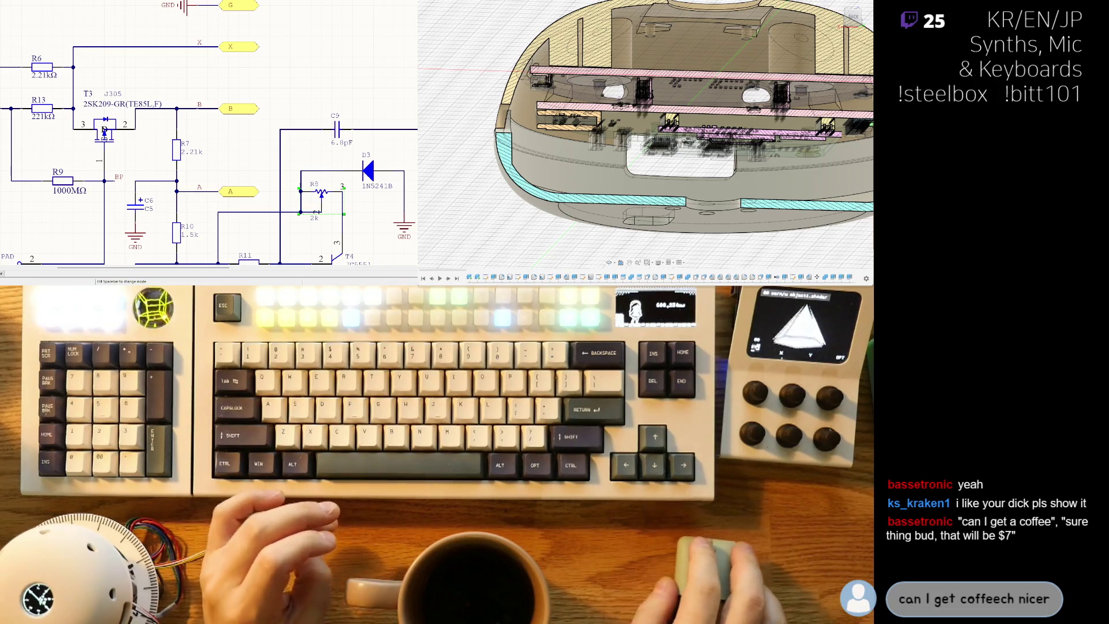
{"action": "scroll", "coordinate": [209, 142], "scroll_direction": "left", "scroll_amount": 3, "text": "ctrl"}
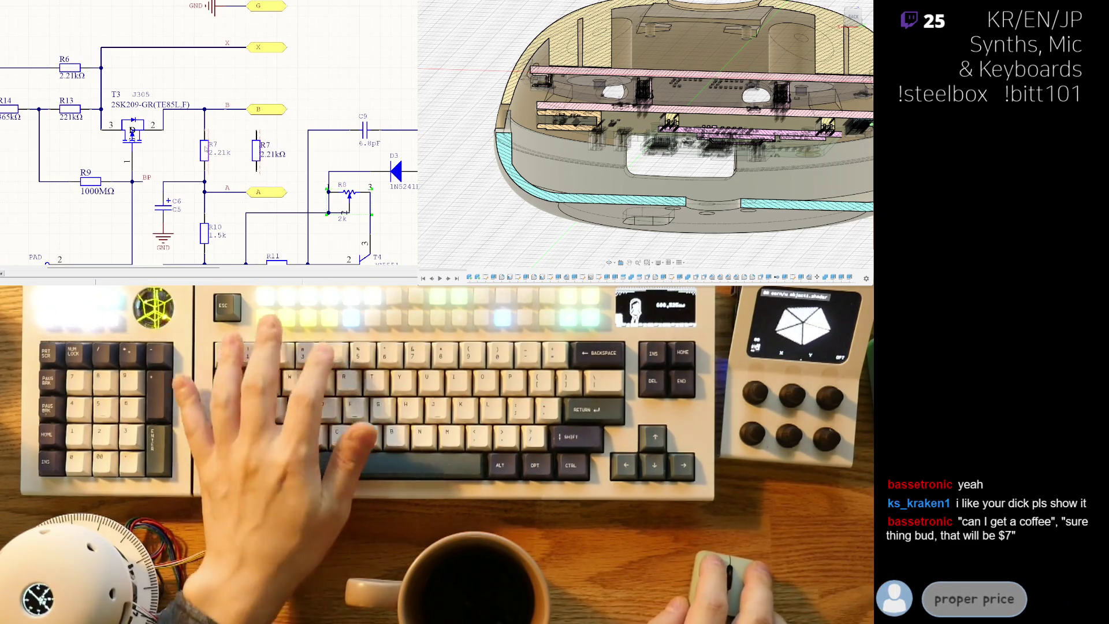
- Delete the old 2.21k R7 and set the new R7 between nets B and A
{"action": "key", "text": "Delete"}
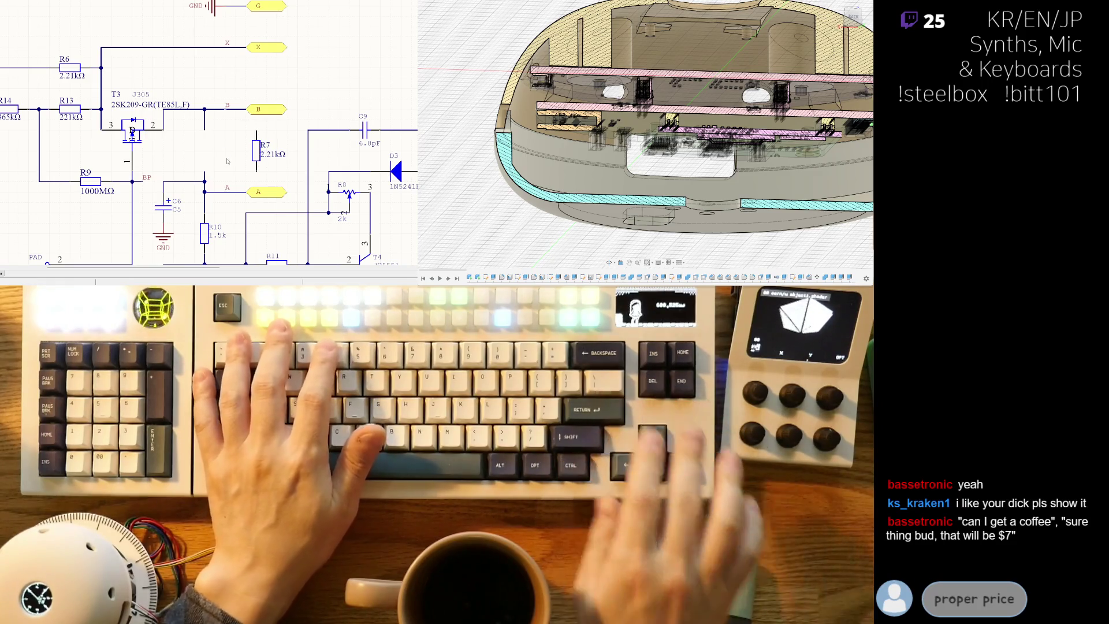
{"action": "left_click_drag", "start_coordinate": [256, 150], "coordinate": [214, 151]}
{"action": "left_click", "coordinate": [209, 131]}
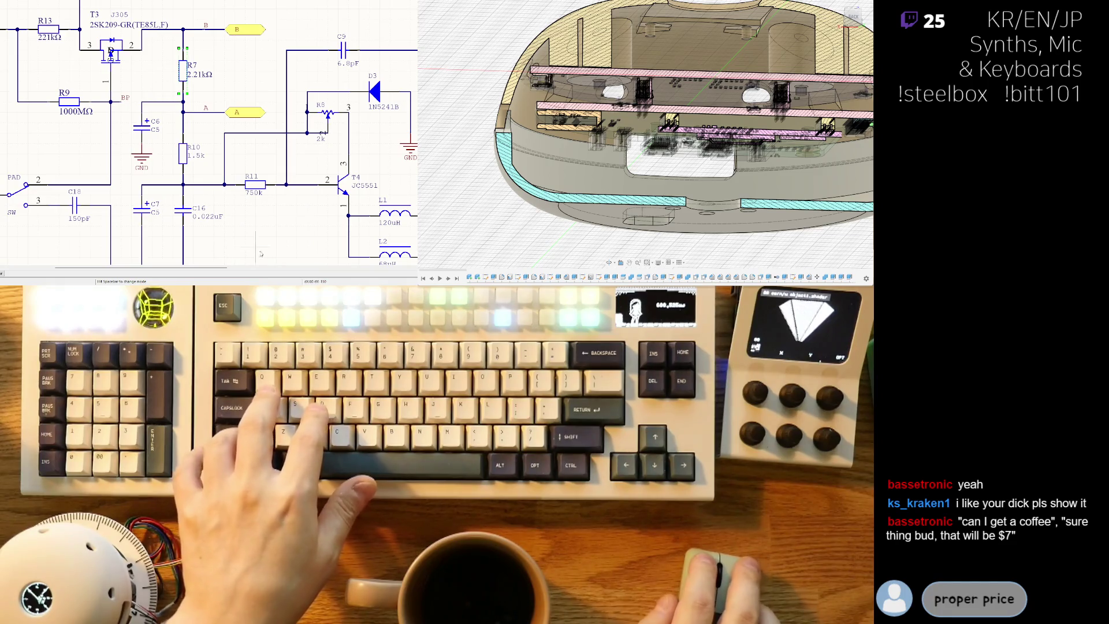
- Paste a resistor copy, designate it R10 and value it 1.5kΩ
{"action": "key", "text": "ctrl+v"}
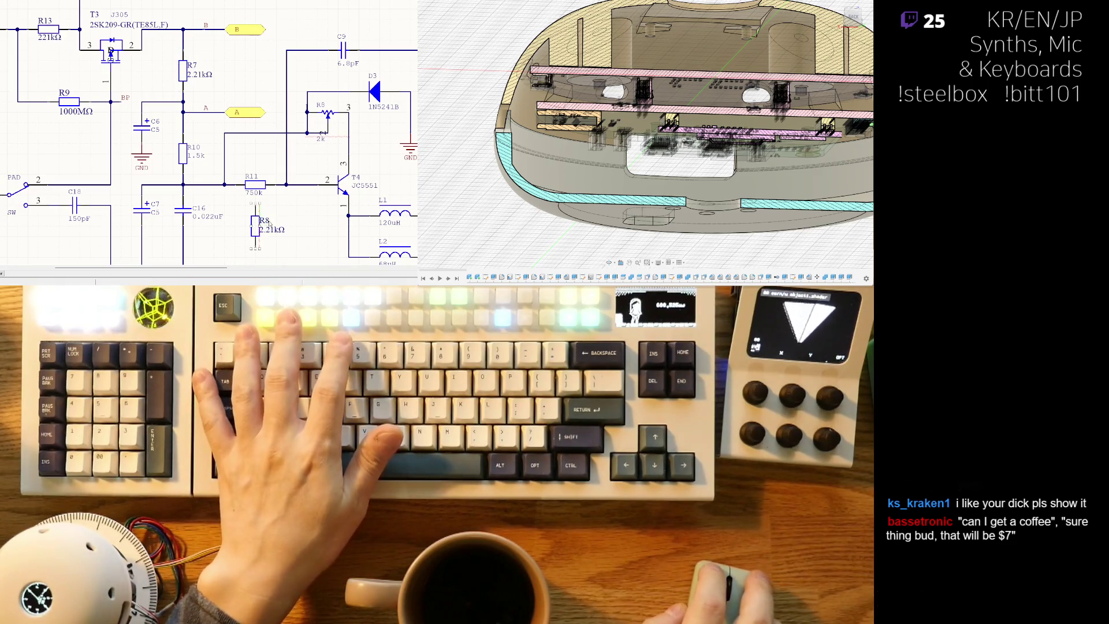
{"action": "key", "text": "BackSpace"}
{"action": "type", "text": "10"}
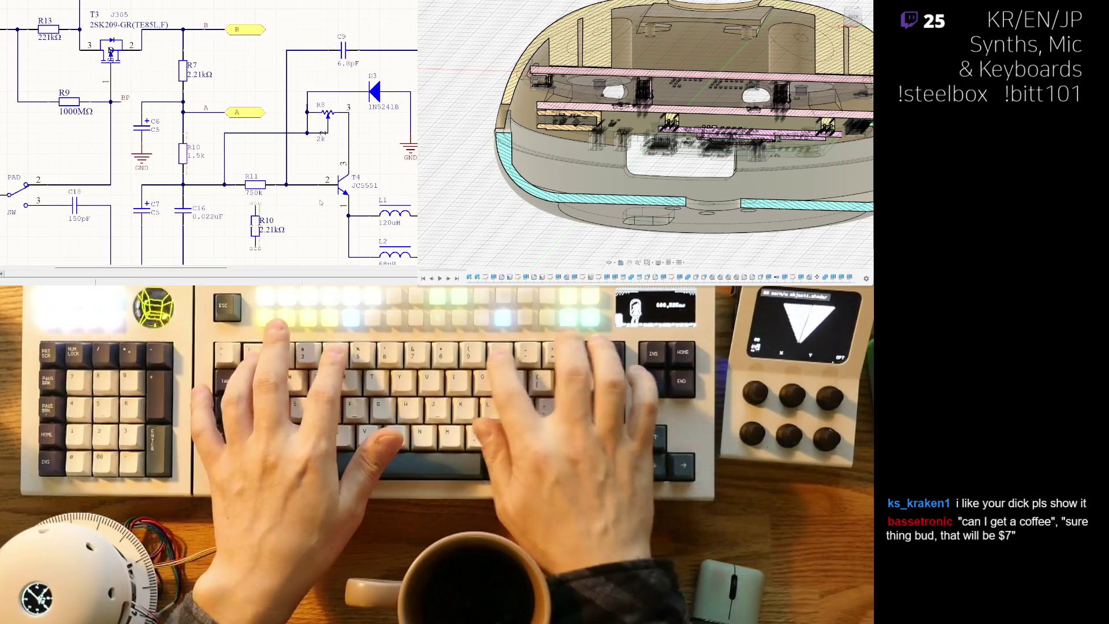
{"action": "key", "text": "Return"}
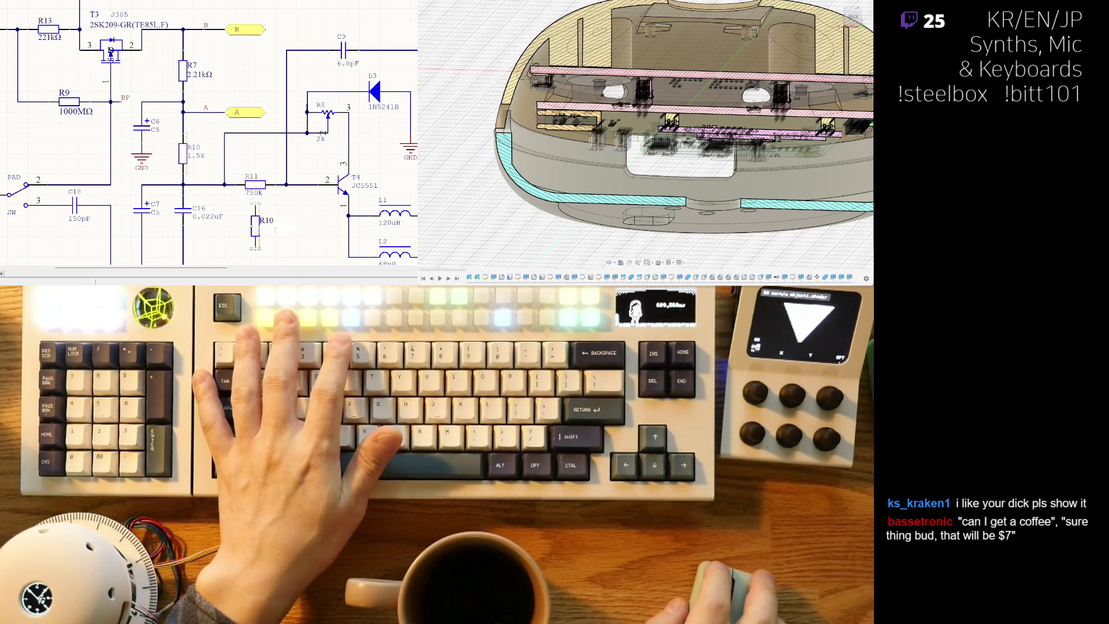
{"action": "type", "text": "1kΩ1.5kΩ"}
{"action": "key", "text": "Return"}
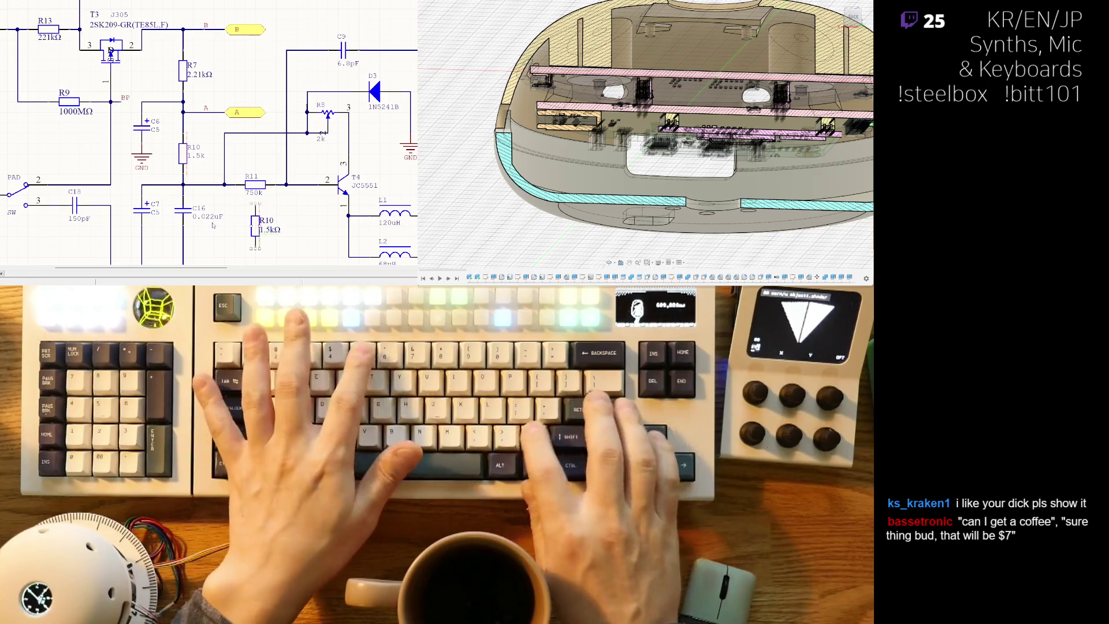
- Delete the old R10 and move the new 1.5kΩ R10 into its spot
{"action": "left_click", "coordinate": [182, 153]}
{"action": "key", "text": "Delete"}
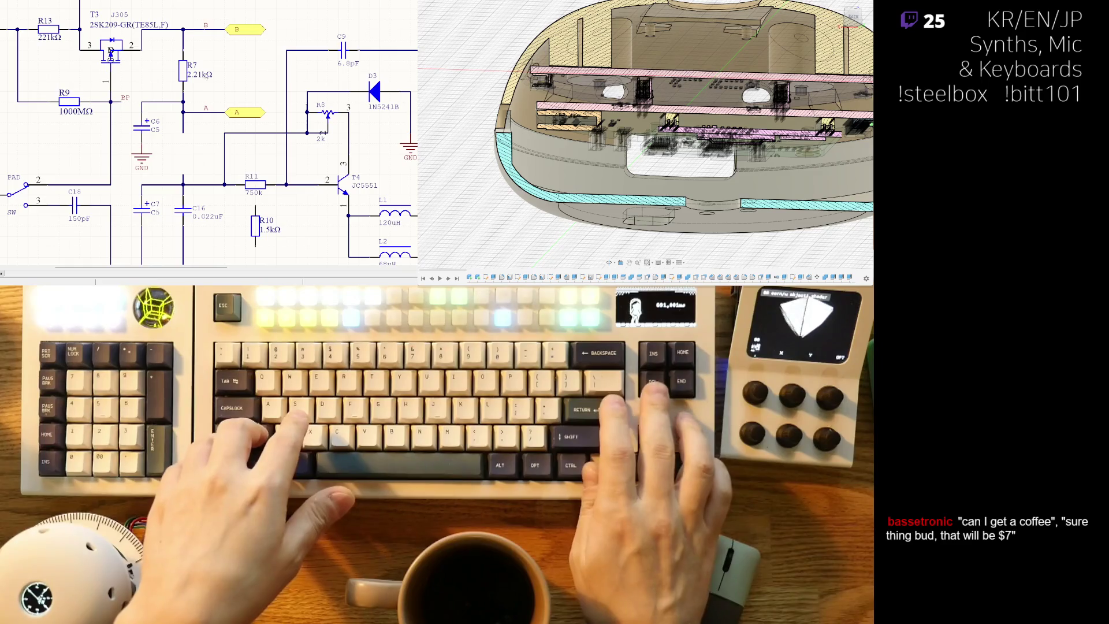
{"action": "left_click_drag", "start_coordinate": [254, 224], "coordinate": [184, 155]}
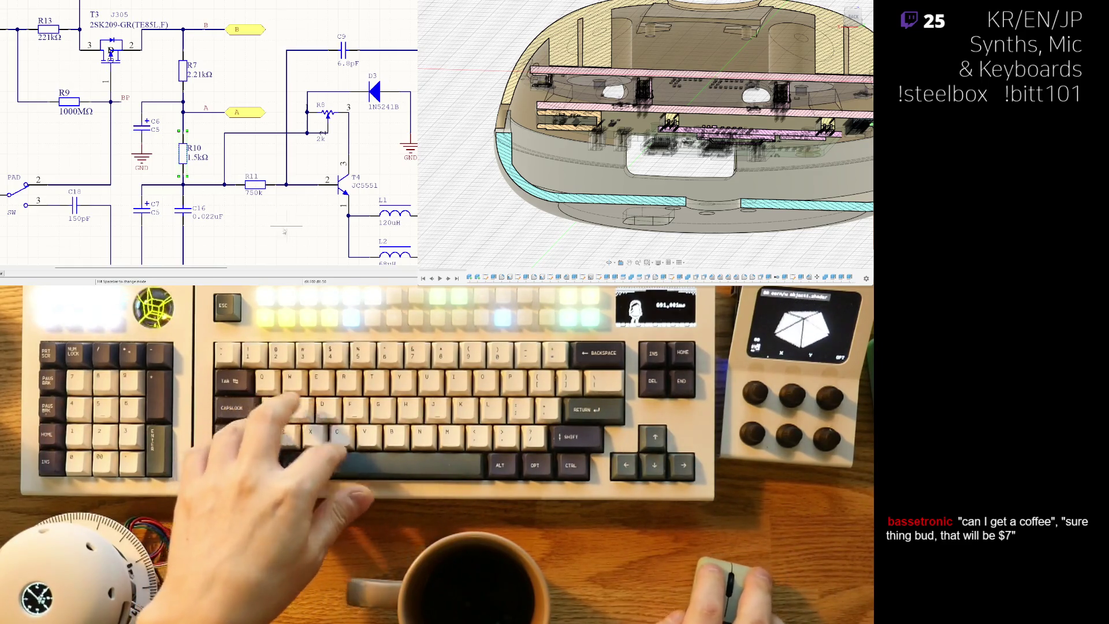
- Duplicate the resistor and set its value to 750kΩ
{"action": "key", "text": "ctrl+d"}
{"action": "left_click", "coordinate": [265, 234]}
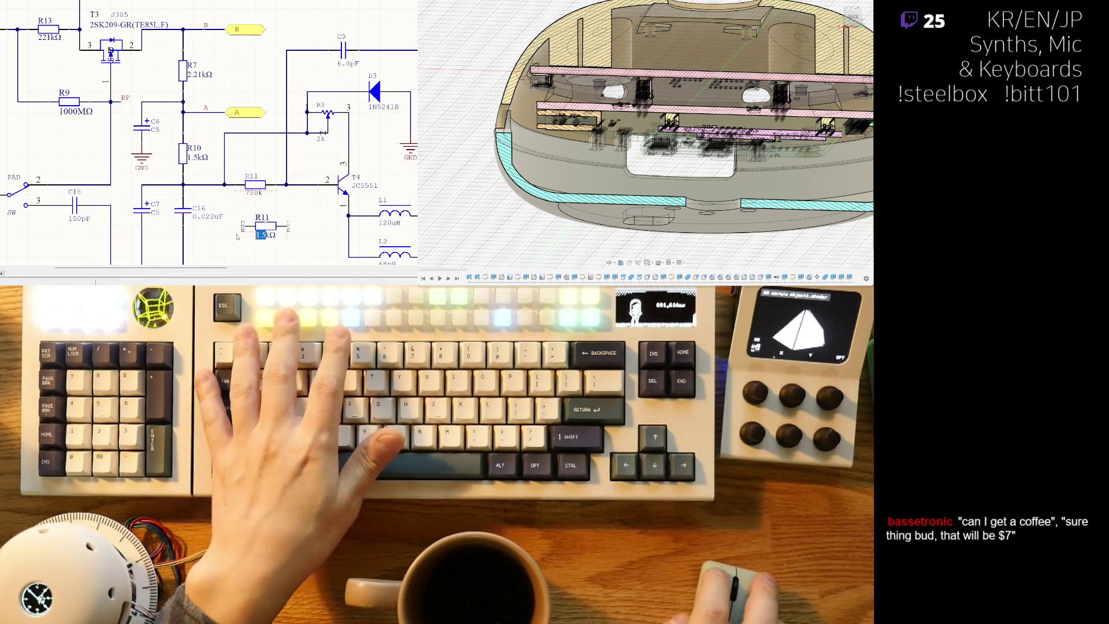
{"action": "type", "text": "750k"}
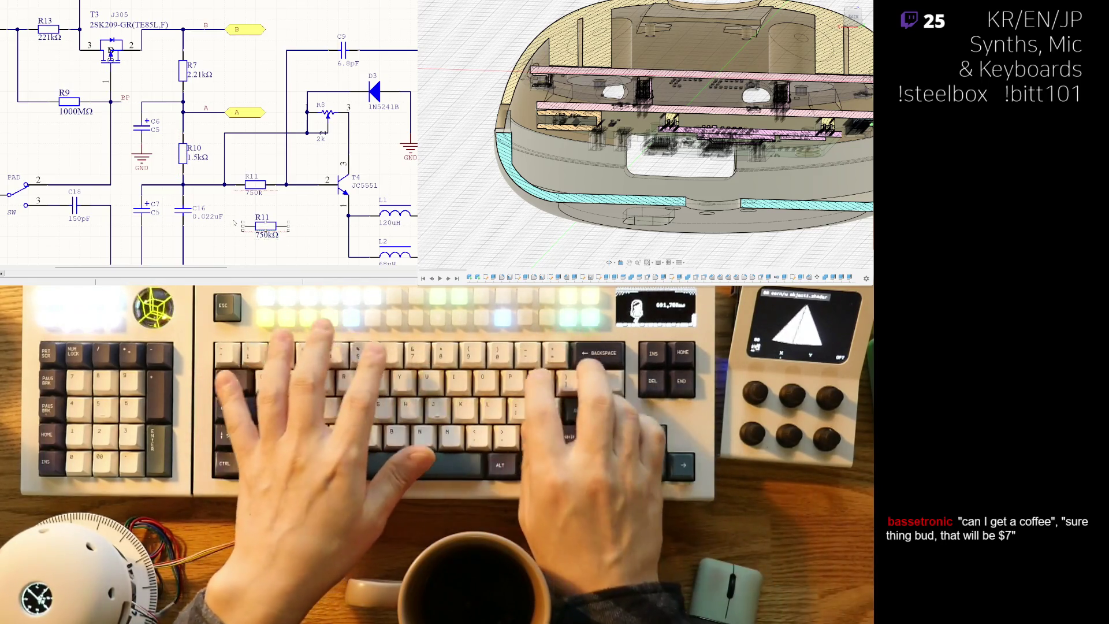
{"action": "key", "text": "Return"}
- Delete the old R11 and move the new 750kΩ R11 into the wire gap to T4
{"action": "left_click", "coordinate": [256, 184]}
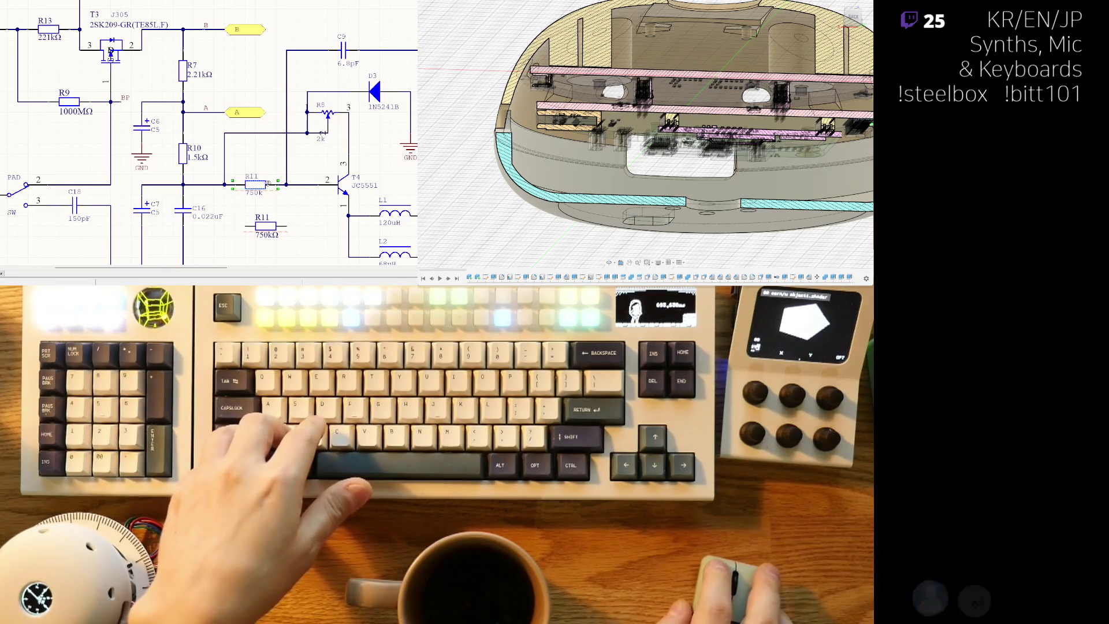
{"action": "key", "text": "Delete"}
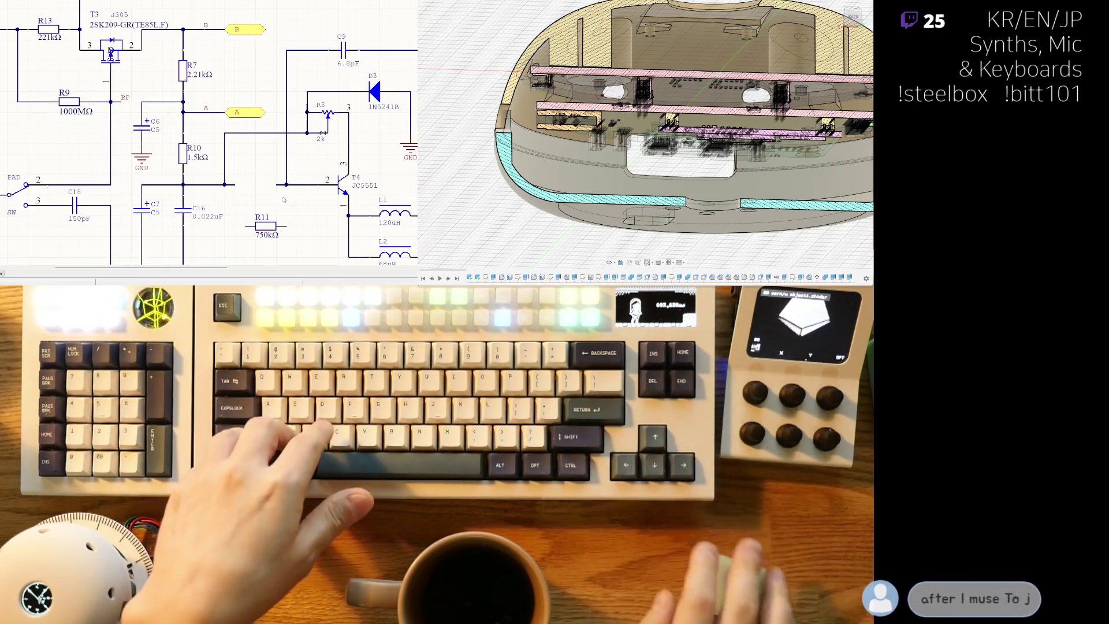
{"action": "left_click_drag", "start_coordinate": [277, 215], "coordinate": [273, 191]}
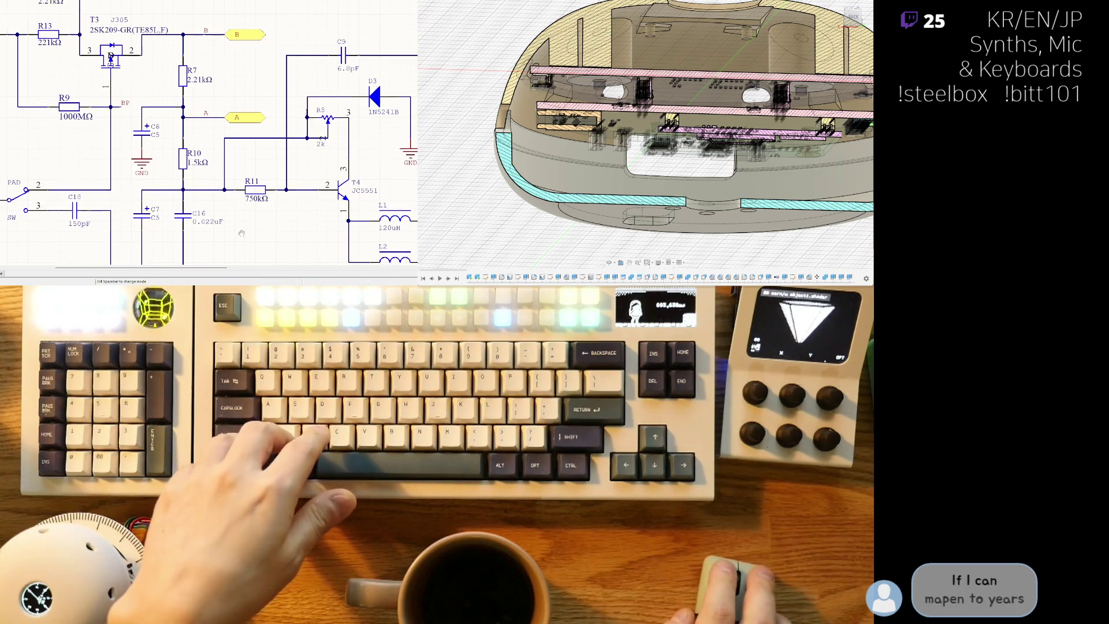
{"action": "scroll", "coordinate": [229, 235], "scroll_direction": "up", "scroll_amount": 1}
{"action": "right_click_drag", "start_coordinate": [230, 235], "coordinate": [160, 193]}
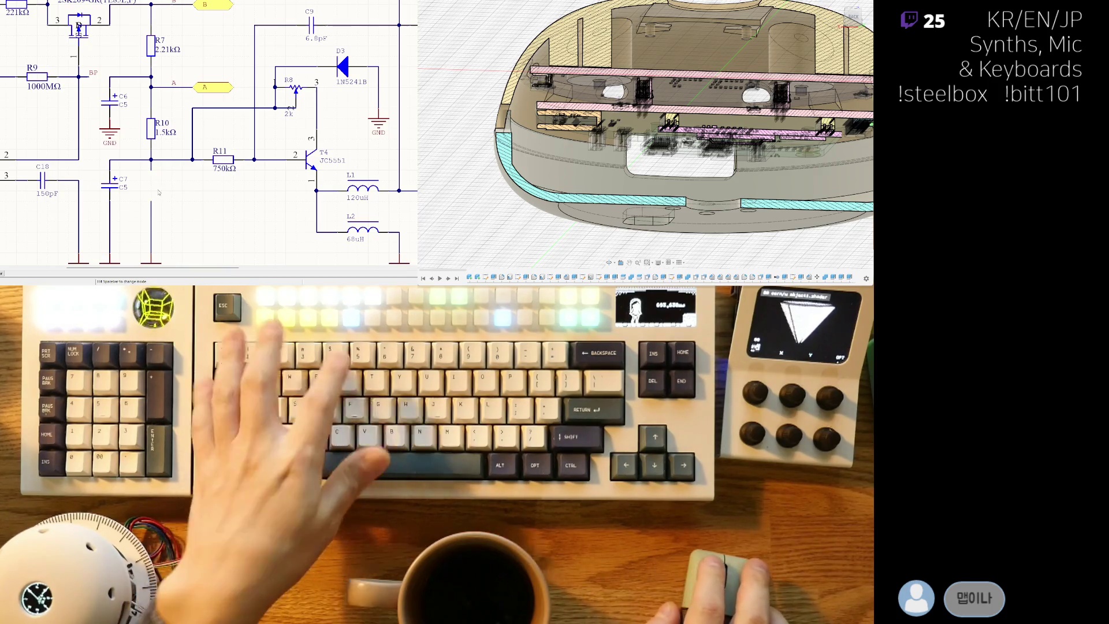
{"action": "key", "text": "ctrl+z"}
{"action": "scroll", "coordinate": [208, 134], "scroll_direction": "down", "scroll_amount": 2}
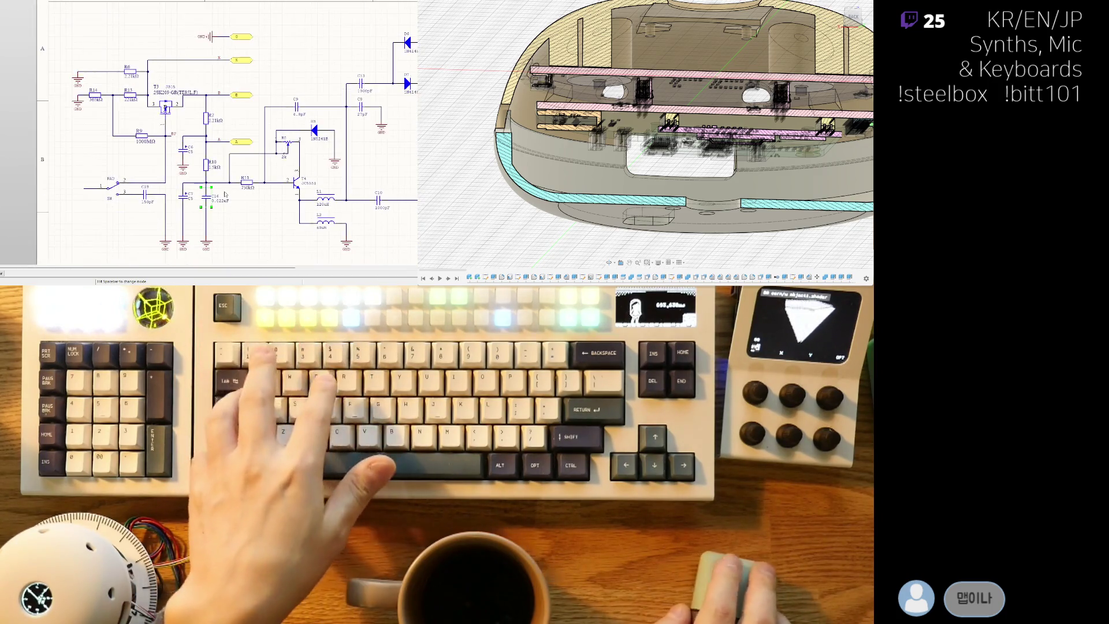
{"action": "scroll", "coordinate": [208, 135], "scroll_direction": "down", "scroll_amount": 1}
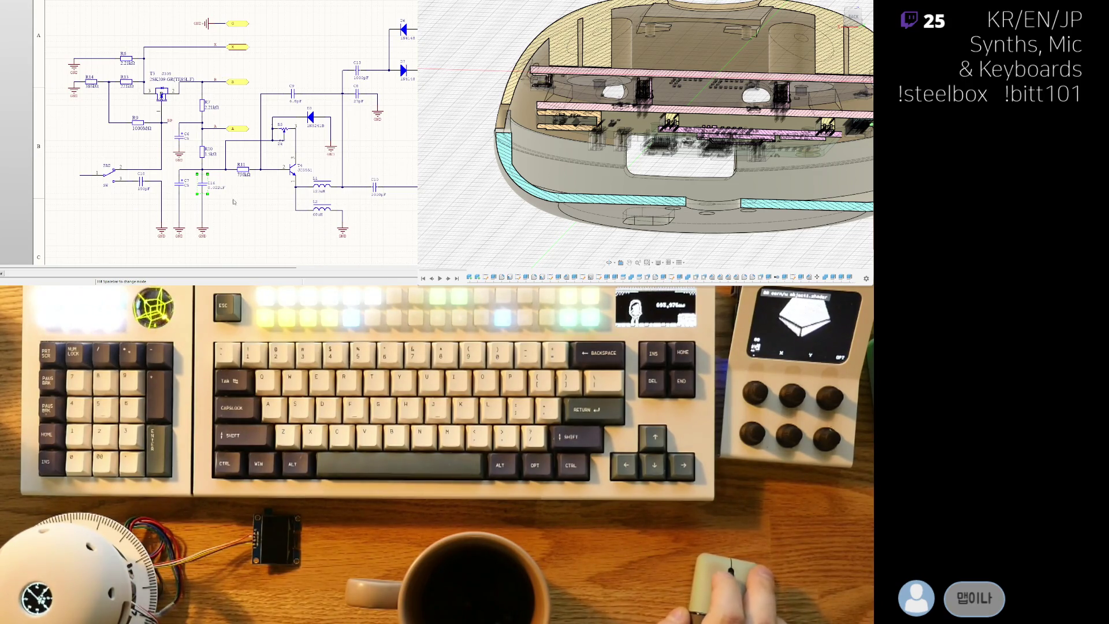
{"action": "scroll", "coordinate": [242, 192], "scroll_direction": "up", "scroll_amount": 1}
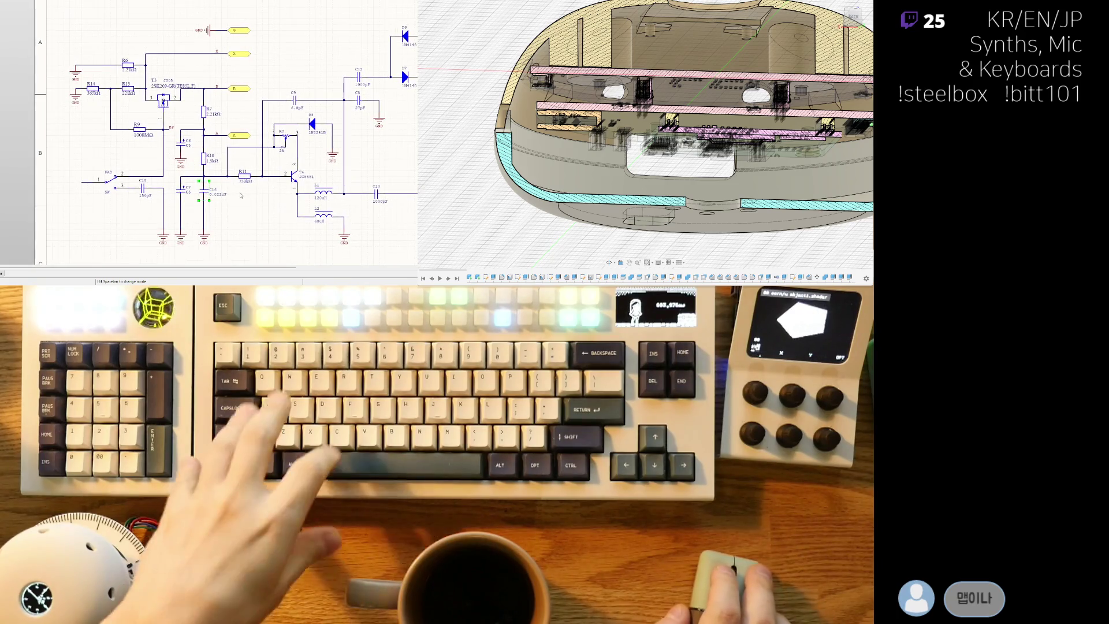
{"action": "scroll", "coordinate": [243, 194], "scroll_direction": "up", "scroll_amount": 1}
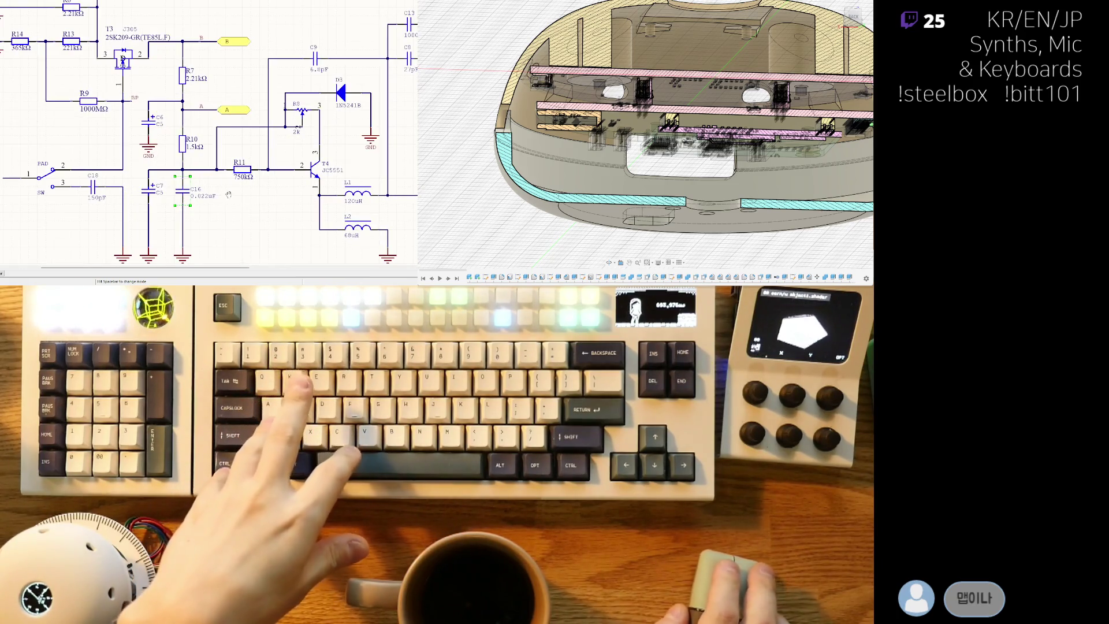
{"action": "scroll", "coordinate": [225, 193], "scroll_direction": "up", "scroll_amount": 1}
{"action": "scroll", "coordinate": [202, 190], "scroll_direction": "up", "scroll_amount": 1}
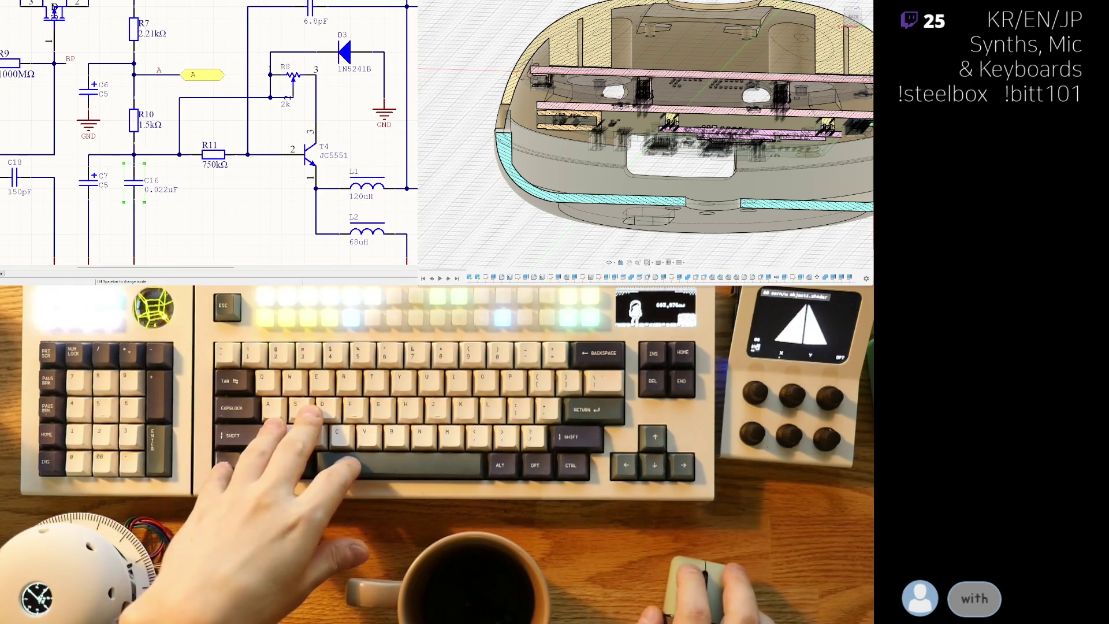
{"action": "scroll", "coordinate": [208, 135], "scroll_direction": "down", "scroll_amount": 3}
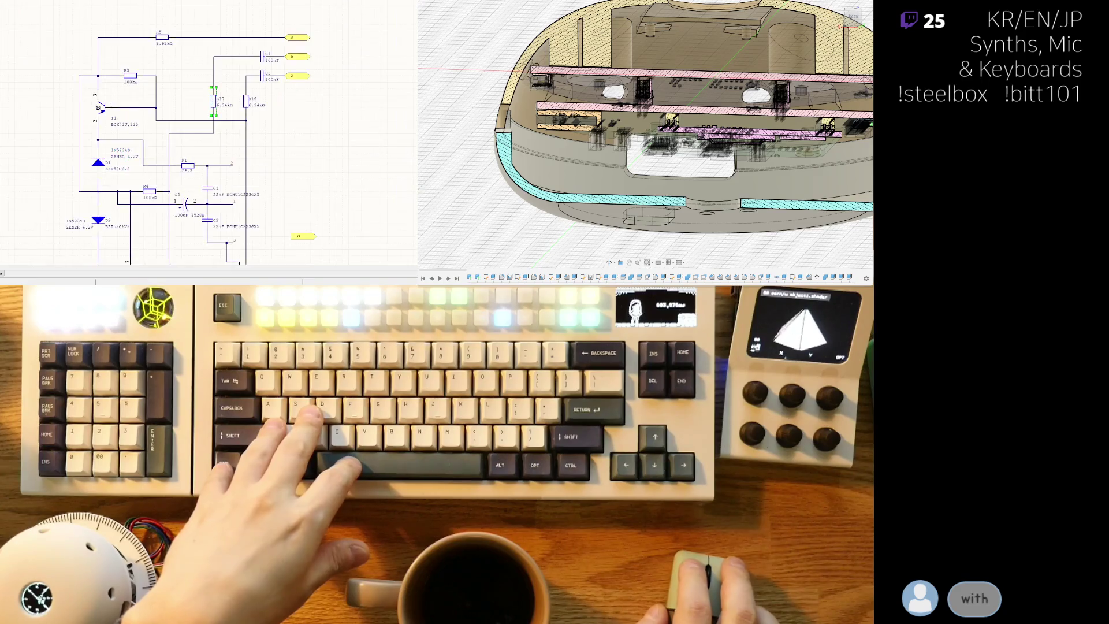
{"action": "scroll", "coordinate": [208, 134], "scroll_direction": "up", "scroll_amount": 2}
{"action": "scroll", "coordinate": [208, 135], "scroll_direction": "up", "scroll_amount": 1}
{"action": "scroll", "coordinate": [139, 134], "scroll_direction": "up", "scroll_amount": 2}
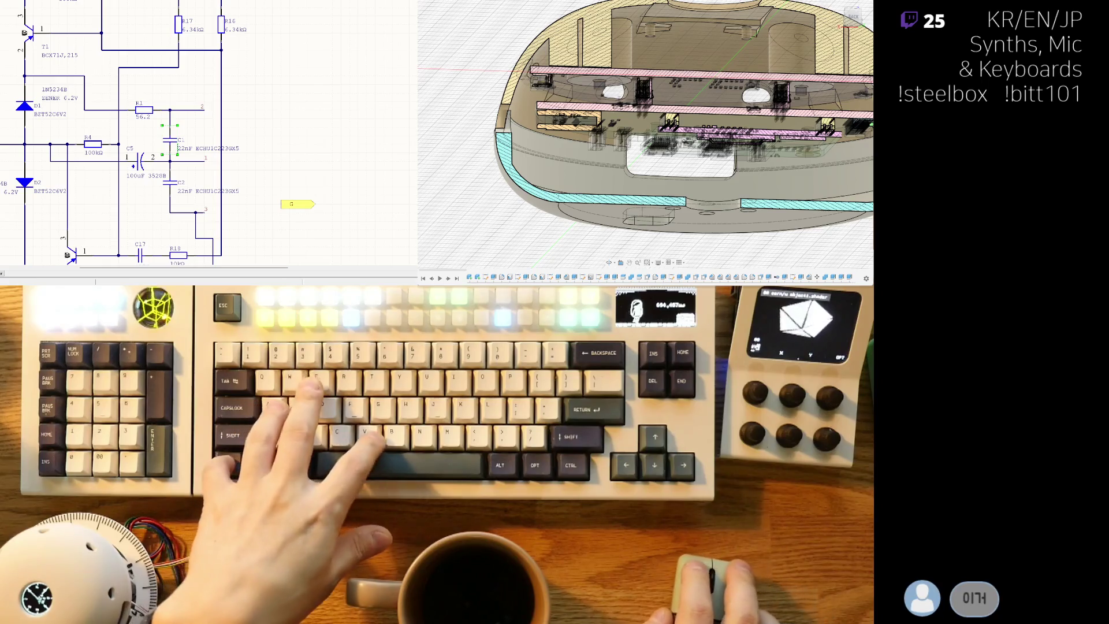
{"action": "scroll", "coordinate": [199, 184], "scroll_direction": "up", "scroll_amount": 2}
{"action": "scroll", "coordinate": [199, 184], "scroll_direction": "up", "scroll_amount": 1}
{"action": "scroll", "coordinate": [199, 184], "scroll_direction": "up", "scroll_amount": 1}
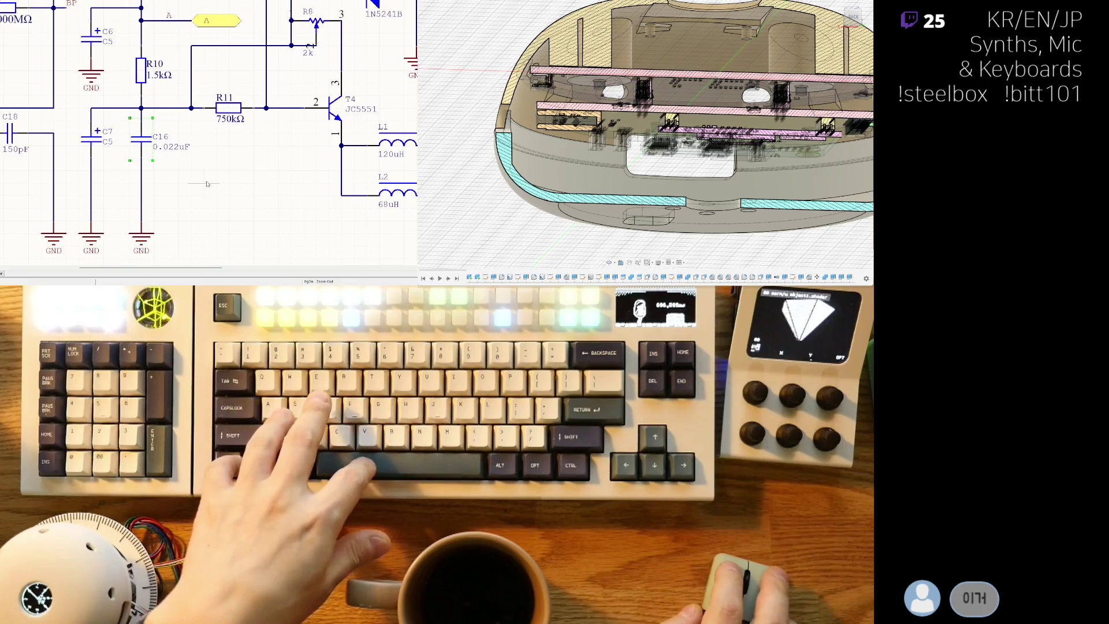
- Paste a copy of the 22nF ECHU1C223GX5 capacitor C1 below C16, near R11
{"action": "key", "text": "ctrl+v"}
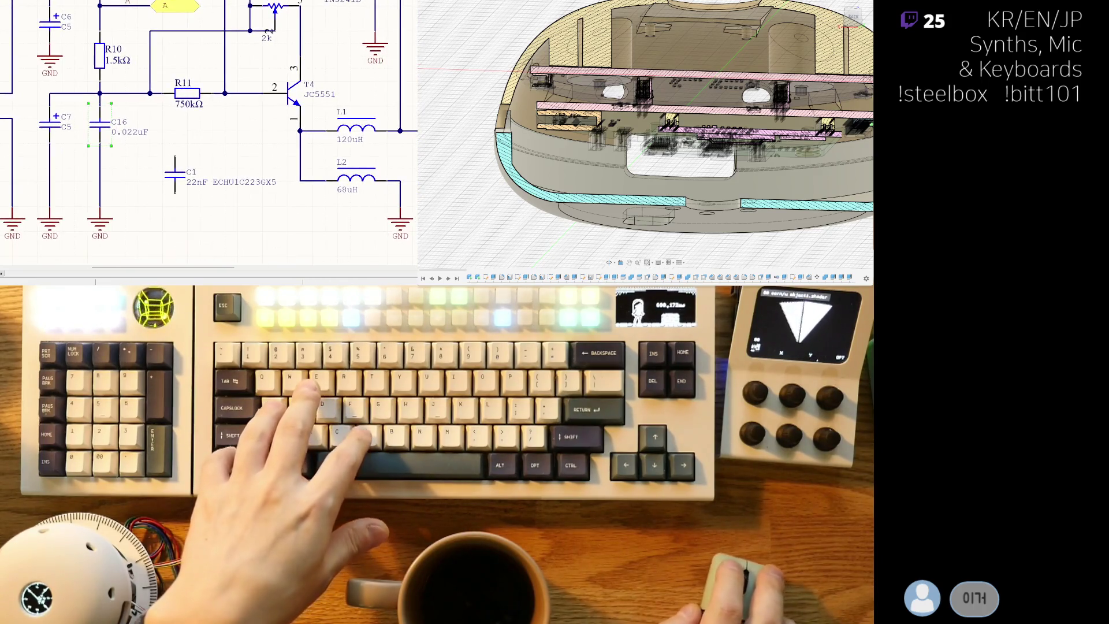
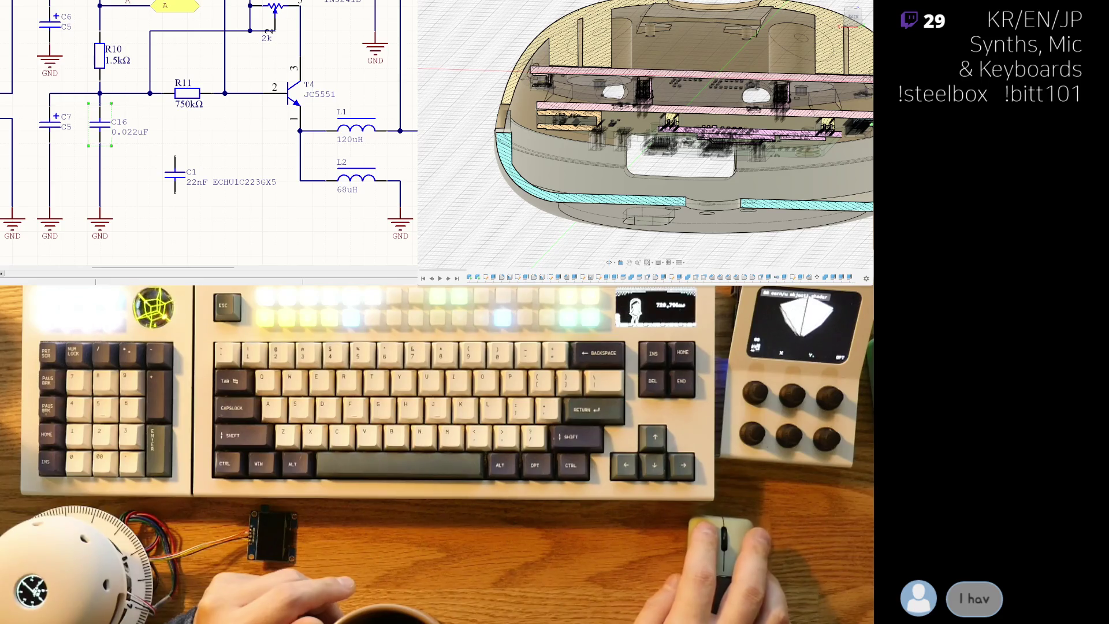
- Pan the schematic to bring the transistor stage with the 2k trimmer and coils into view
{"action": "middle_click_drag", "start_coordinate": [209, 130], "coordinate": [166, 86]}
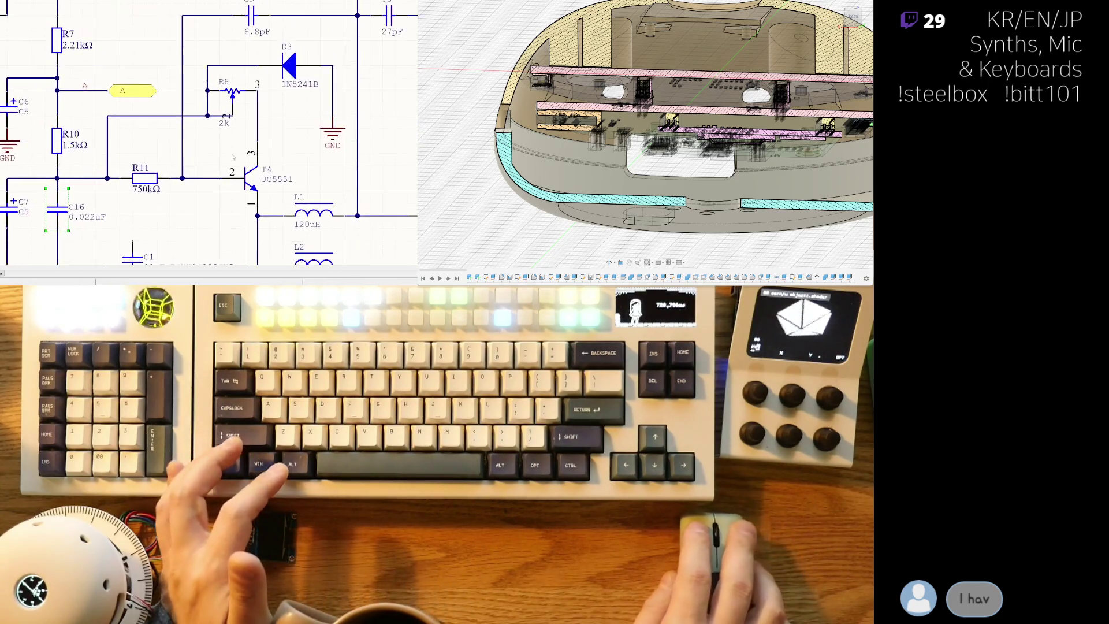
{"action": "scroll", "coordinate": [208, 130], "scroll_direction": "down", "scroll_amount": 3, "text": "ctrl"}
{"action": "scroll", "coordinate": [225, 147], "scroll_direction": "up", "scroll_amount": 3, "text": "ctrl"}
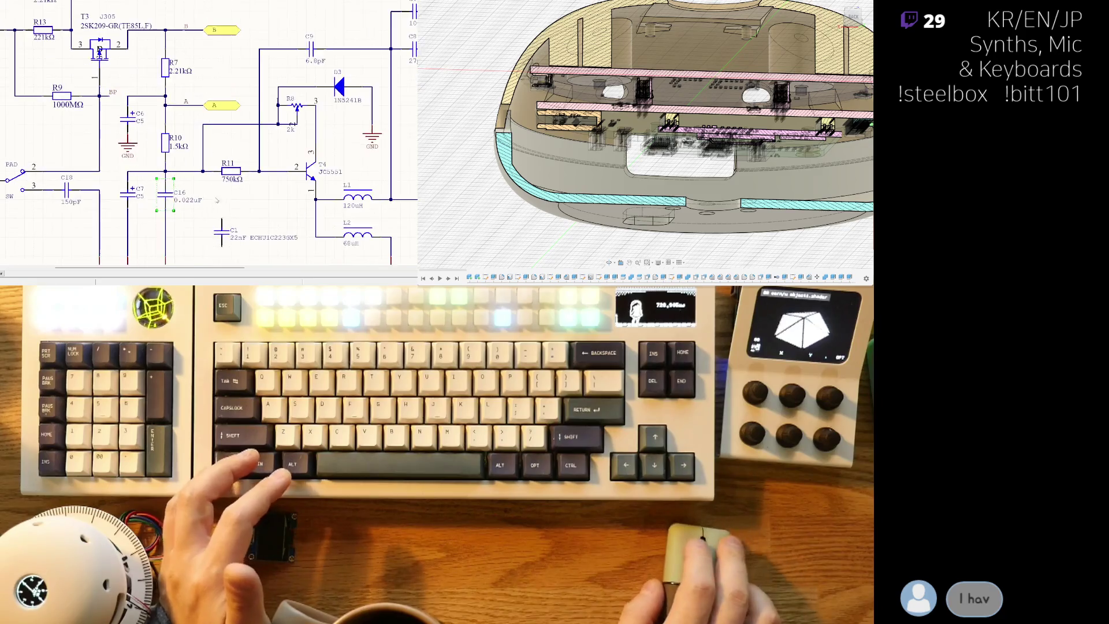
{"action": "scroll", "coordinate": [224, 147], "scroll_direction": "down", "scroll_amount": 1, "text": "ctrl"}
{"action": "scroll", "coordinate": [208, 164], "scroll_direction": "down", "scroll_amount": 1, "text": "ctrl"}
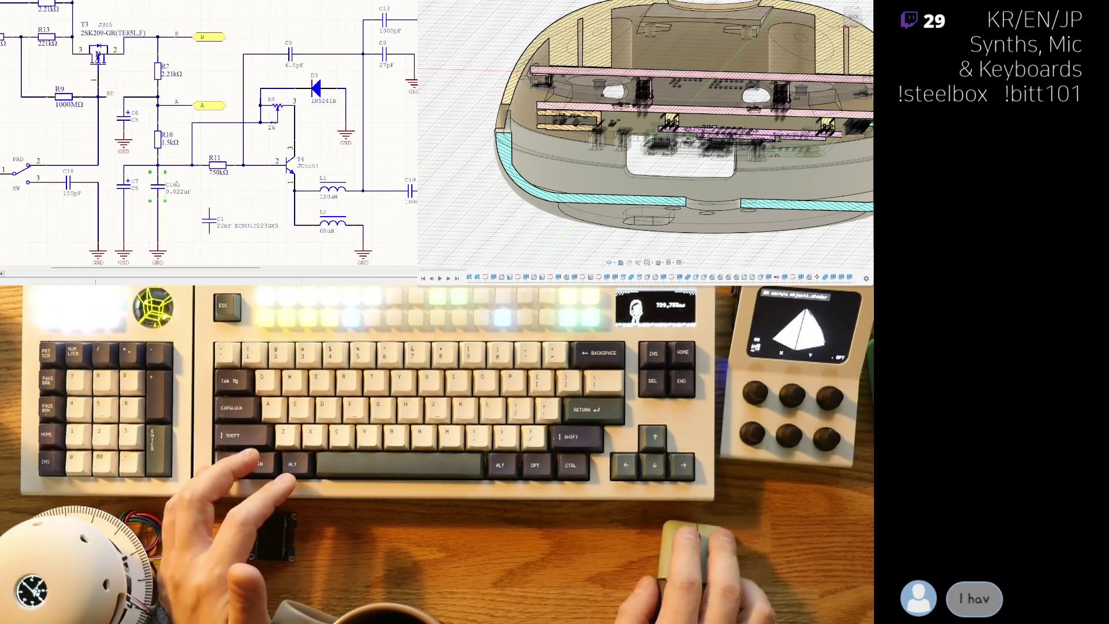
{"action": "scroll", "coordinate": [187, 186], "scroll_direction": "down", "scroll_amount": 1, "text": "ctrl"}
{"action": "scroll", "coordinate": [168, 204], "scroll_direction": "down", "scroll_amount": 1, "text": "ctrl"}
{"action": "scroll", "coordinate": [171, 210], "scroll_direction": "down", "scroll_amount": 1, "text": "ctrl"}
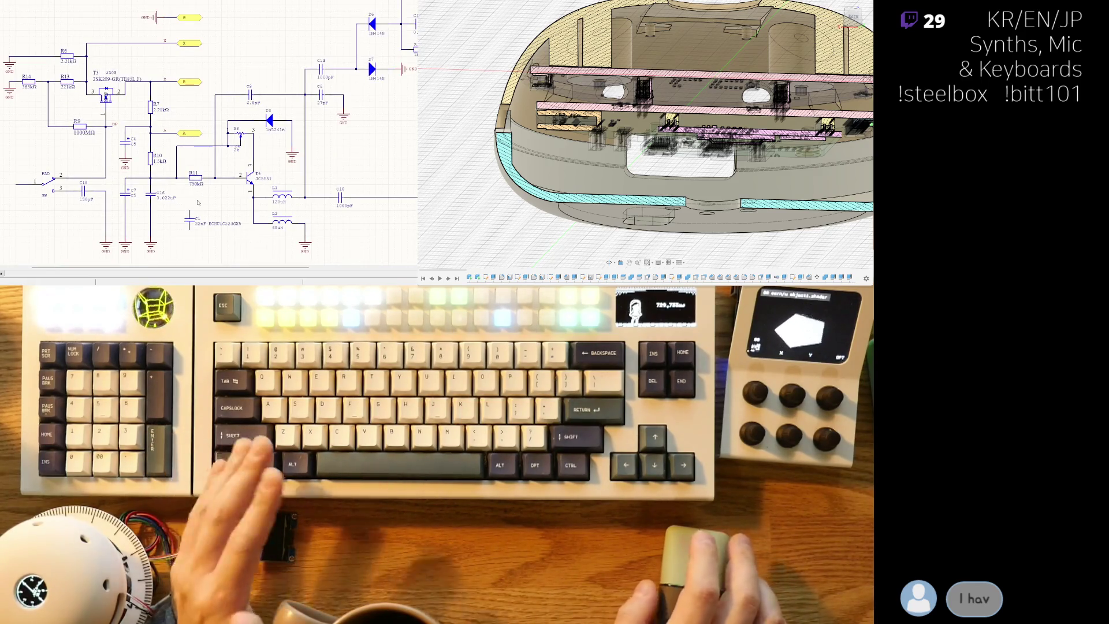
{"action": "scroll", "coordinate": [197, 202], "scroll_direction": "up", "scroll_amount": 1, "text": "ctrl"}
{"action": "scroll", "coordinate": [187, 206], "scroll_direction": "up", "scroll_amount": 1, "text": "ctrl"}
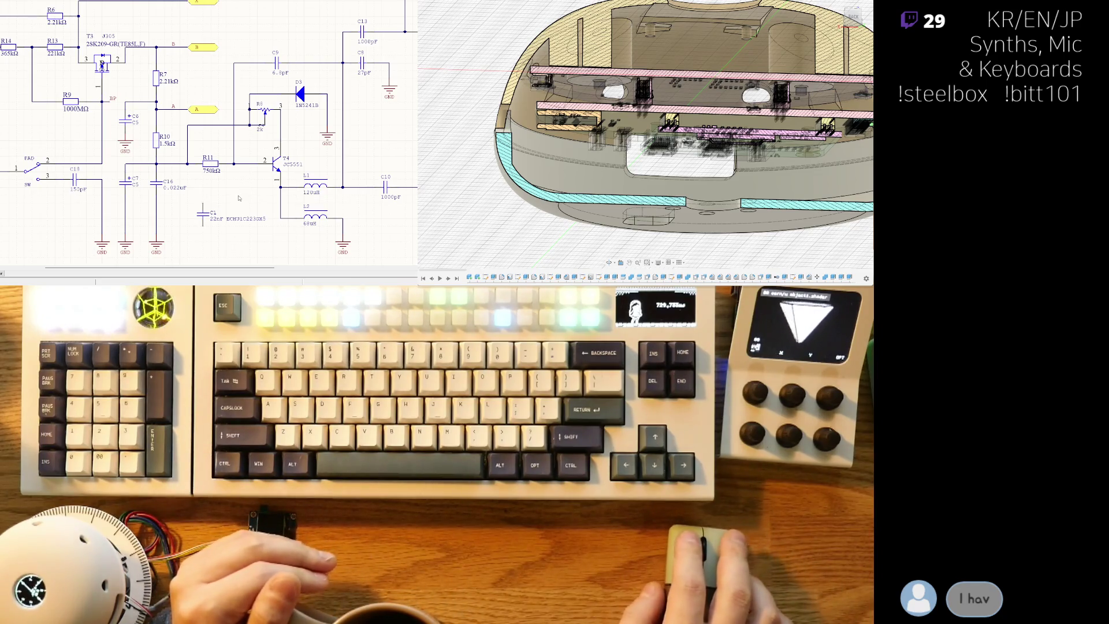
{"action": "scroll", "coordinate": [206, 219], "scroll_direction": "left", "scroll_amount": 1, "text": "ctrl"}
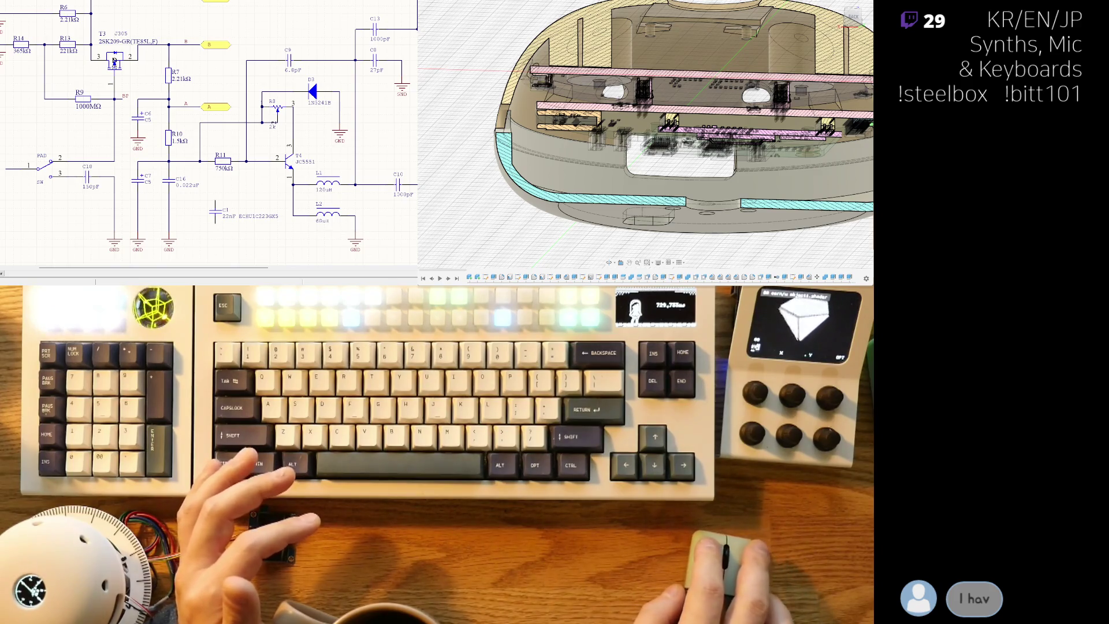
{"action": "scroll", "coordinate": [208, 130], "scroll_direction": "up", "scroll_amount": 1}
{"action": "scroll", "coordinate": [208, 130], "scroll_direction": "up", "scroll_amount": 2}
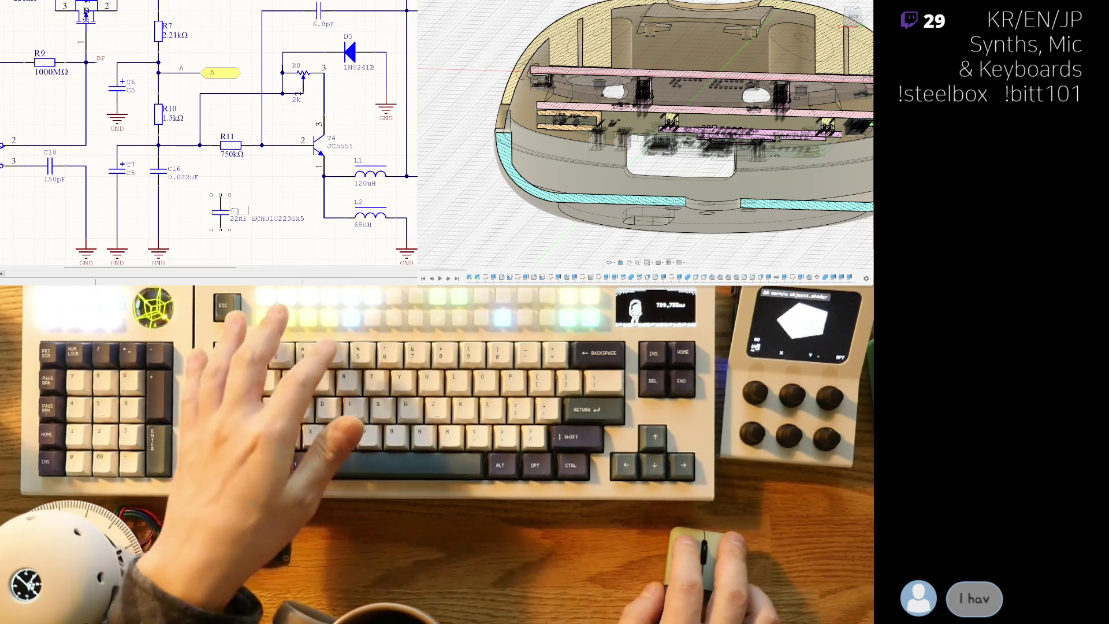
- Place the 22nF ECHU1C223GX5 capacitor as C16, delete the old 0.022uF C16 and move the new one into its spot
{"action": "left_click", "coordinate": [261, 210]}
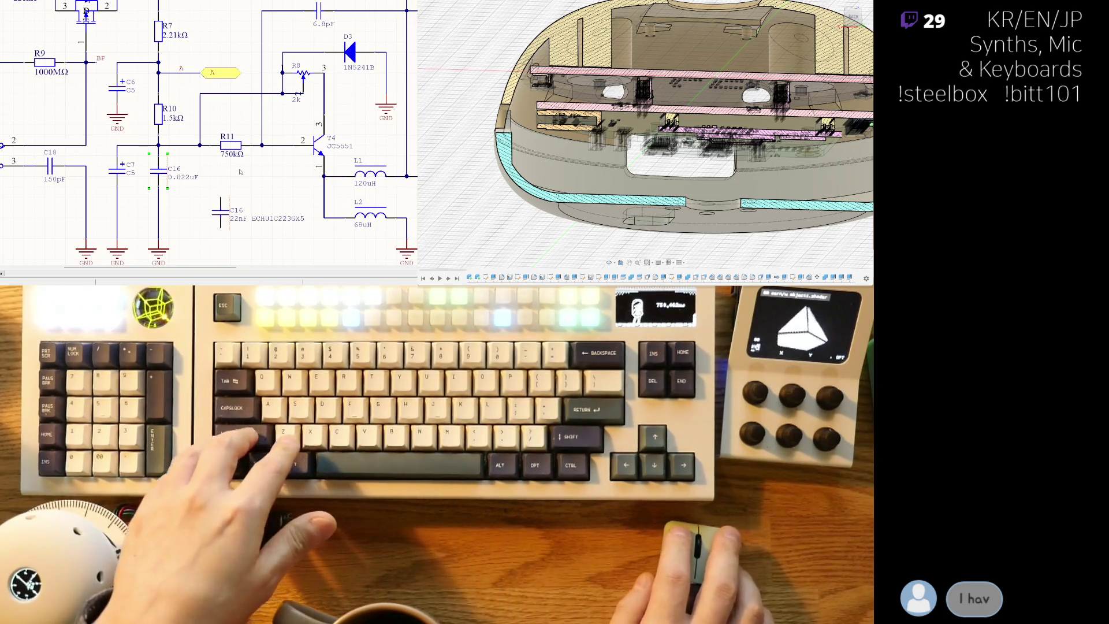
{"action": "key", "text": "Delete"}
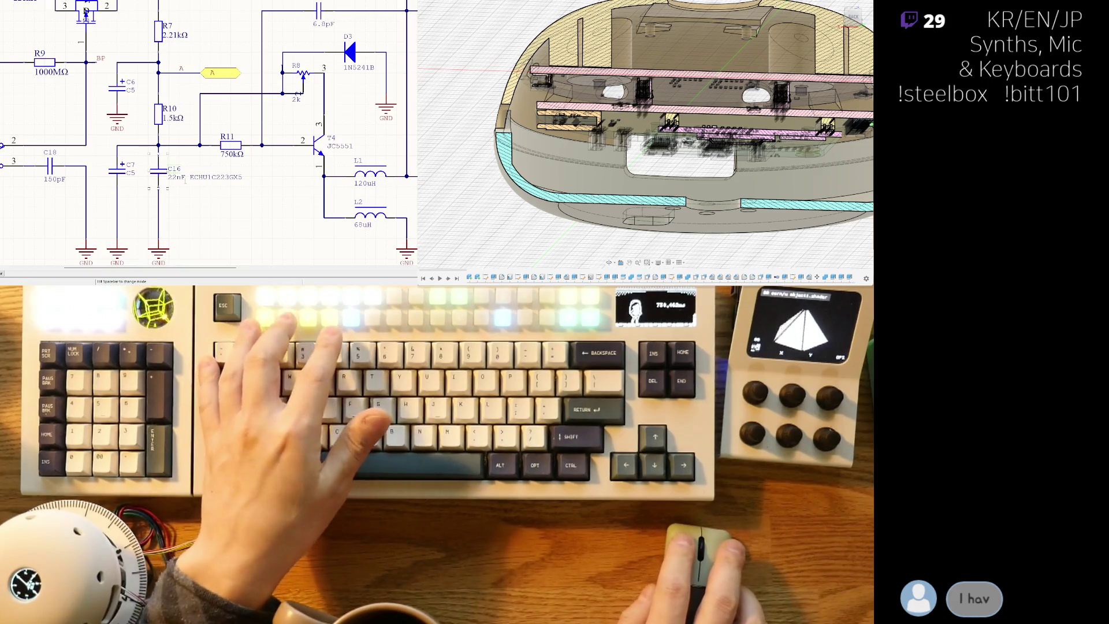
{"action": "key", "text": "m"}
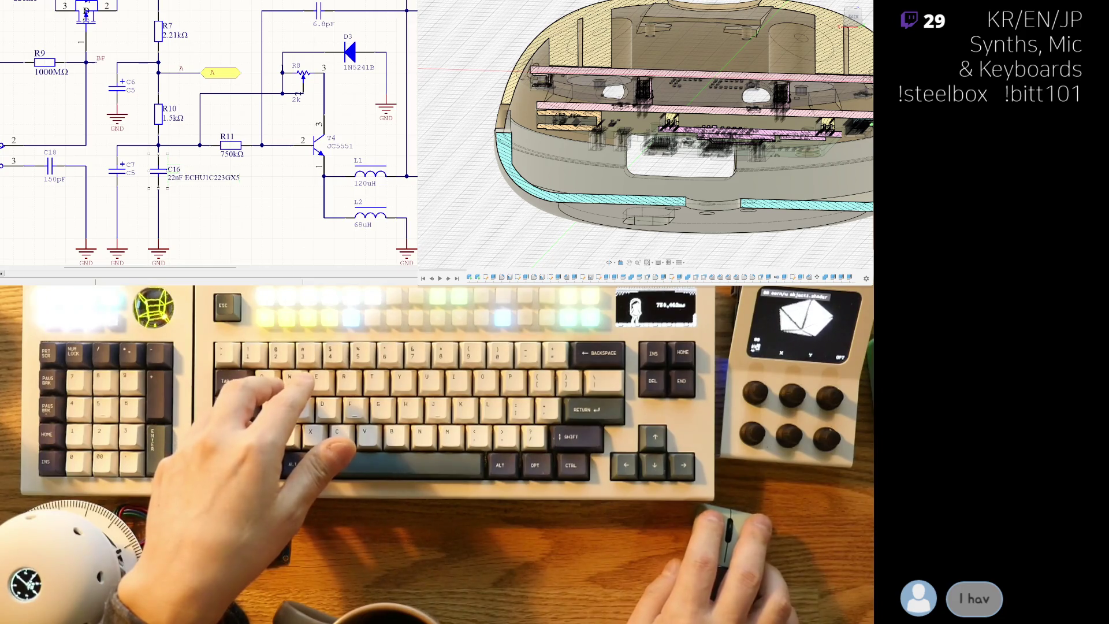
{"action": "scroll", "coordinate": [231, 205], "scroll_direction": "up", "scroll_amount": 1}
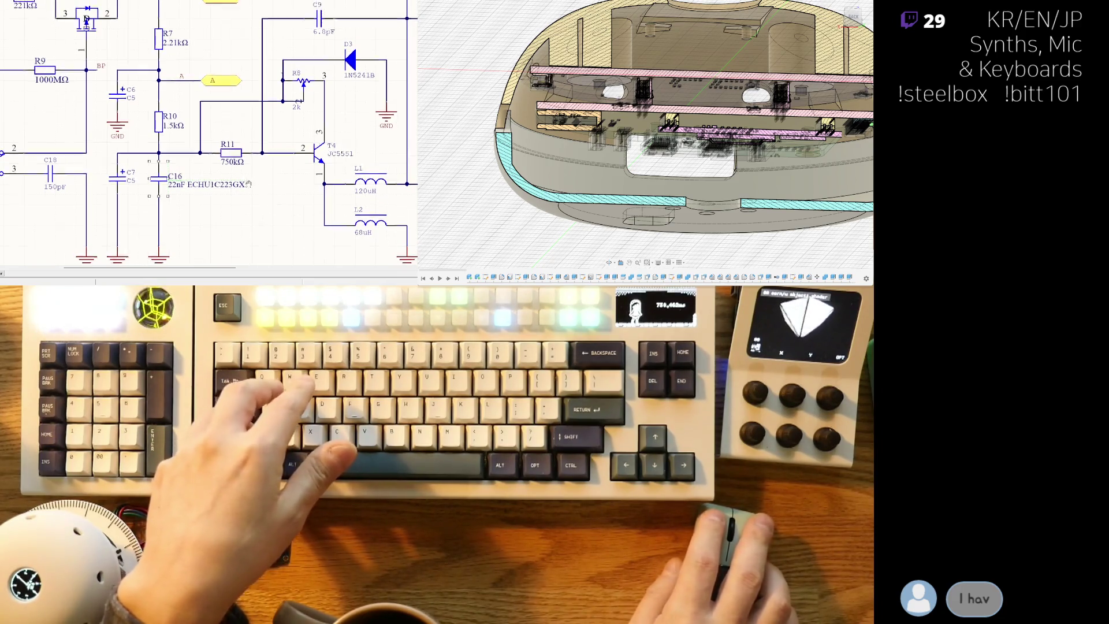
{"action": "scroll", "coordinate": [194, 216], "scroll_direction": "up", "scroll_amount": 1, "text": "ctrl"}
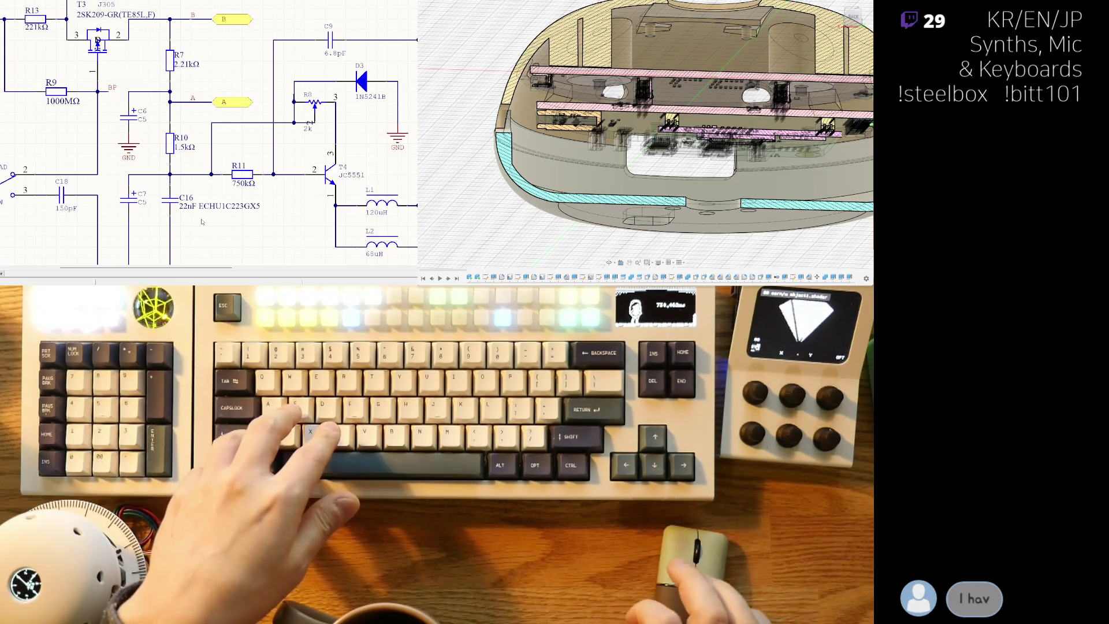
{"action": "scroll", "coordinate": [202, 223], "scroll_direction": "down", "scroll_amount": 1}
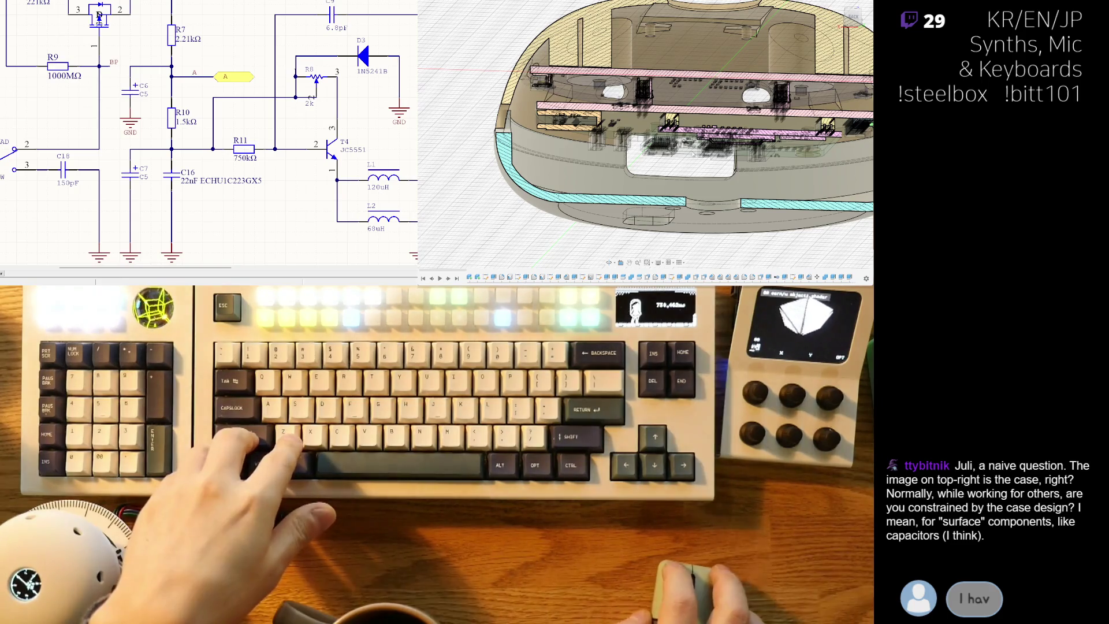
{"action": "scroll", "coordinate": [677, 205], "scroll_direction": "down", "scroll_amount": 3}
{"action": "scroll", "coordinate": [676, 204], "scroll_direction": "down", "scroll_amount": 3}
{"action": "scroll", "coordinate": [676, 205], "scroll_direction": "down", "scroll_amount": 2}
- Orbit around the sectioned case to view the upper case, its floor and holes
{"action": "mouse_move", "coordinate": [676, 205]}
{"action": "middle_mouse_down", "text": "shift"}
{"action": "mouse_move", "coordinate": [685, 210]}
{"action": "mouse_move", "coordinate": [680, 198]}
{"action": "middle_mouse_up", "text": "shift"}
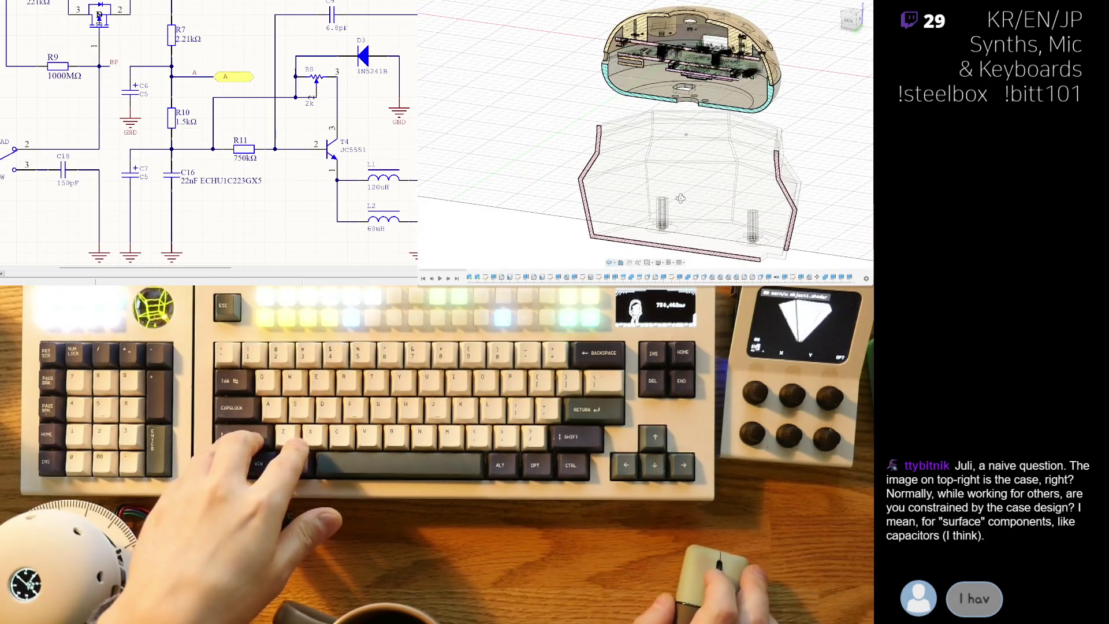
{"action": "scroll", "coordinate": [691, 213], "scroll_direction": "up", "scroll_amount": 2}
{"action": "scroll", "coordinate": [687, 201], "scroll_direction": "up", "scroll_amount": 1}
{"action": "scroll", "coordinate": [685, 190], "scroll_direction": "up", "scroll_amount": 1}
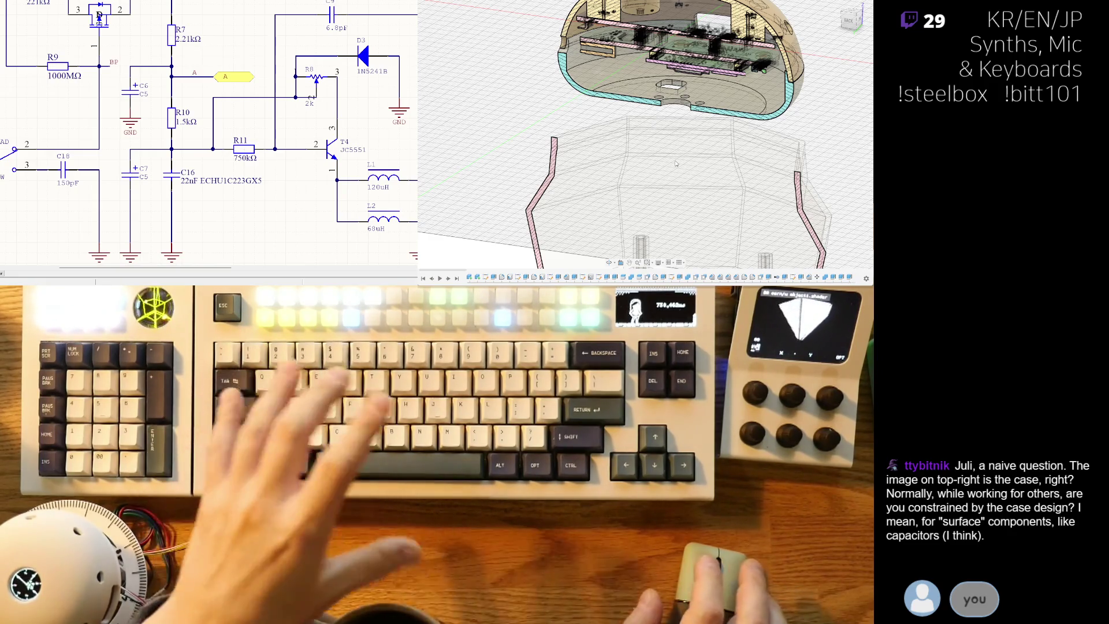
{"action": "middle_click_drag", "start_coordinate": [614, 149], "coordinate": [700, 177], "text": "shift"}
{"action": "middle_click_drag", "start_coordinate": [676, 109], "coordinate": [682, 121], "text": "shift"}
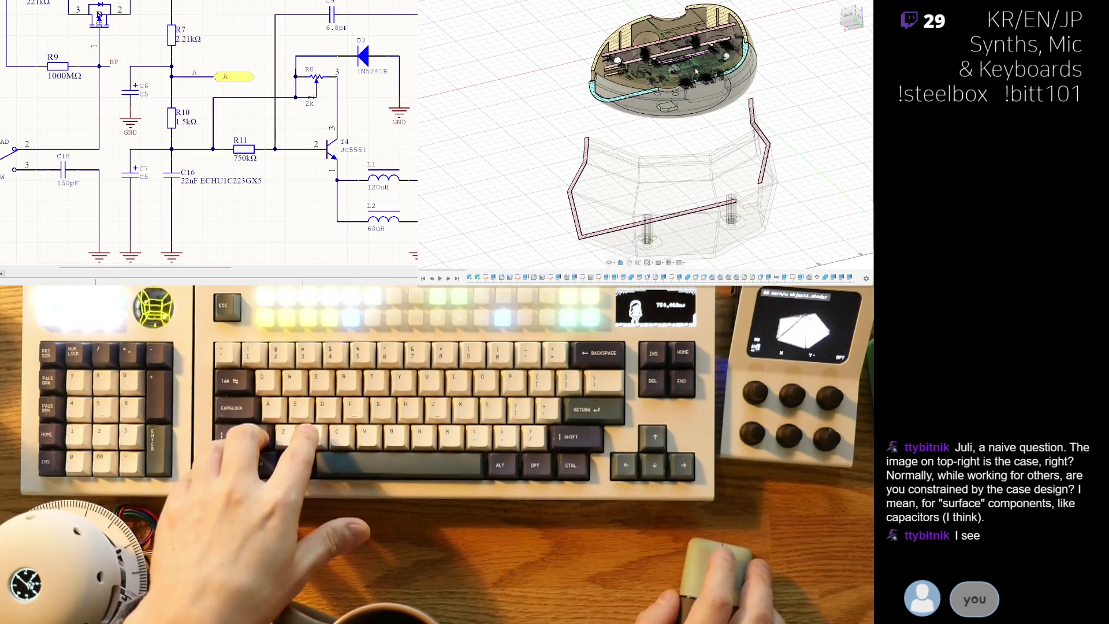
{"action": "middle_click_drag", "start_coordinate": [696, 69], "coordinate": [699, 216], "text": "shift"}
{"action": "scroll", "coordinate": [694, 152], "scroll_direction": "up", "scroll_amount": 3}
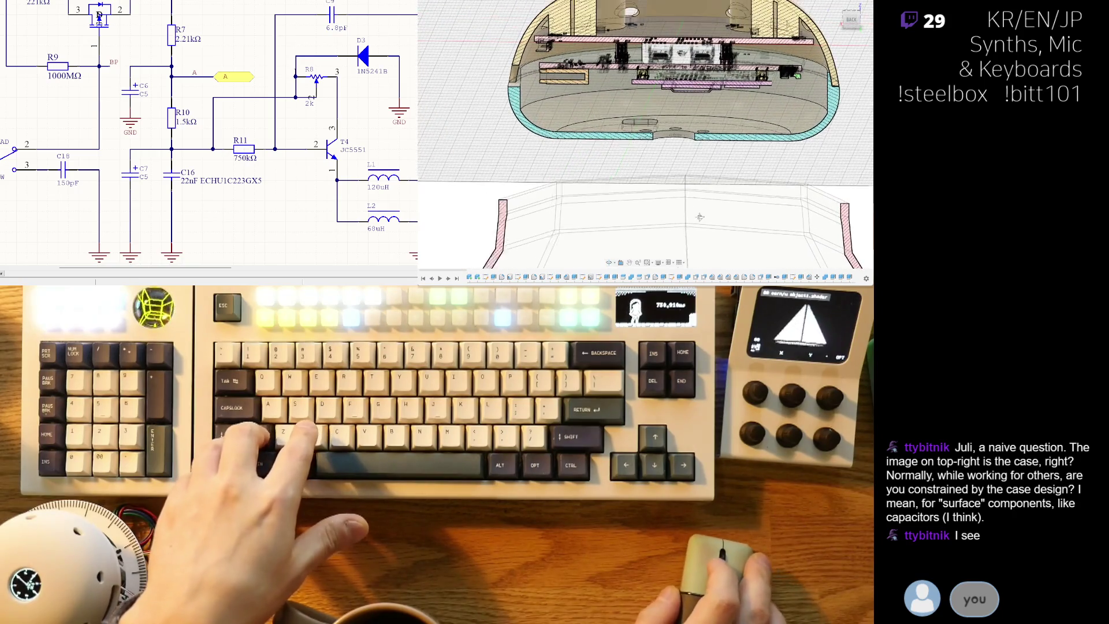
{"action": "scroll", "coordinate": [697, 200], "scroll_direction": "up", "scroll_amount": 2}
{"action": "scroll", "coordinate": [684, 93], "scroll_direction": "up", "scroll_amount": 3}
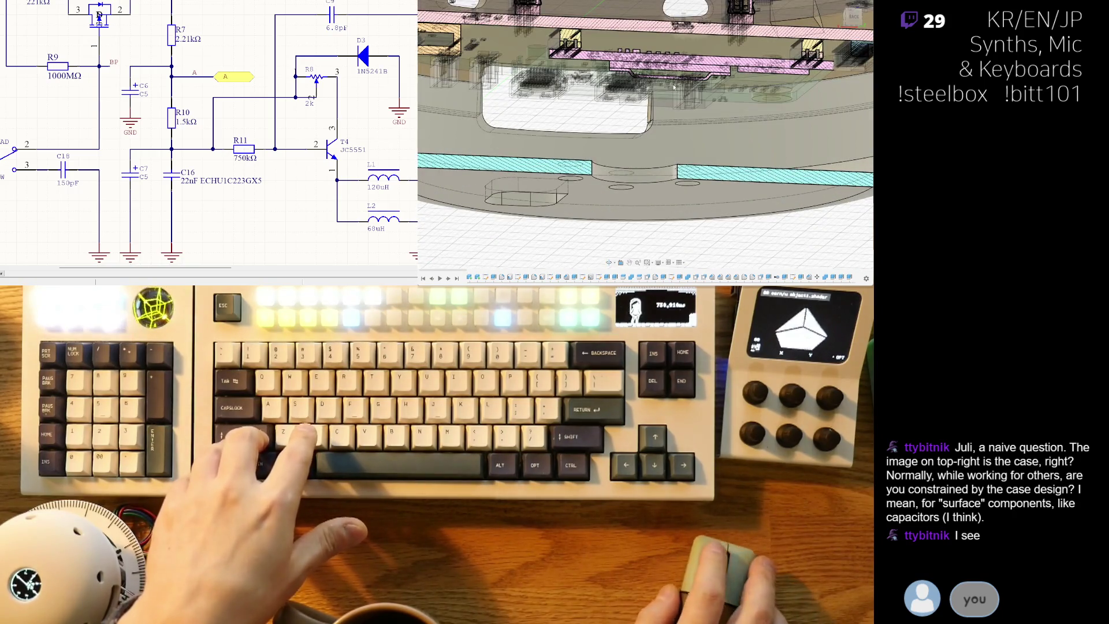
{"action": "middle_click_drag", "start_coordinate": [704, 148], "coordinate": [739, 157], "text": "shift"}
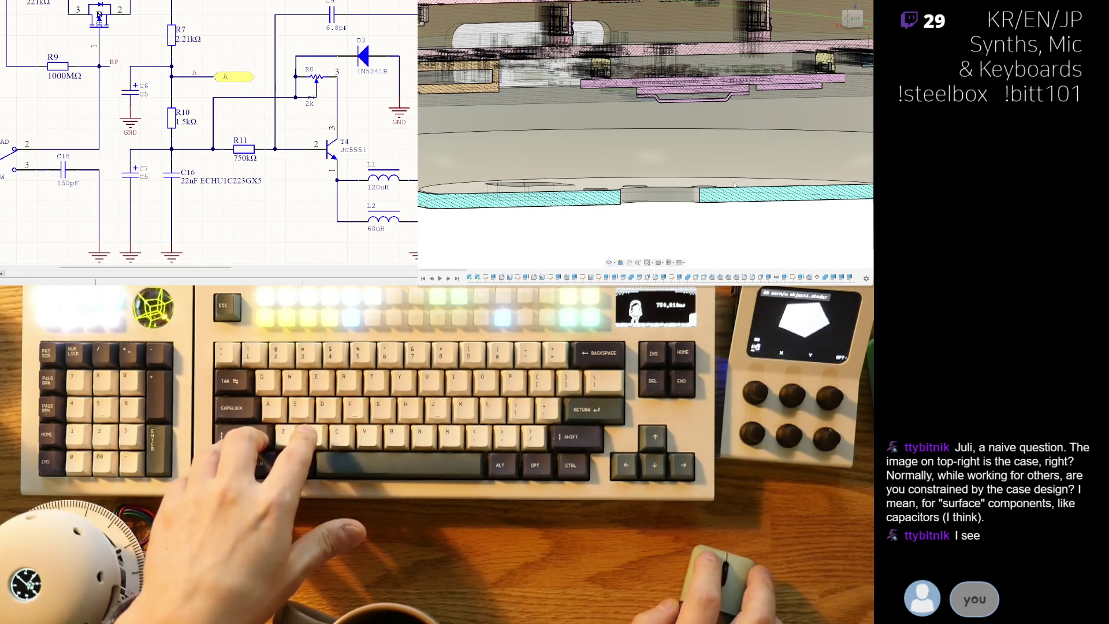
{"action": "scroll", "coordinate": [734, 184], "scroll_direction": "down", "scroll_amount": 2}
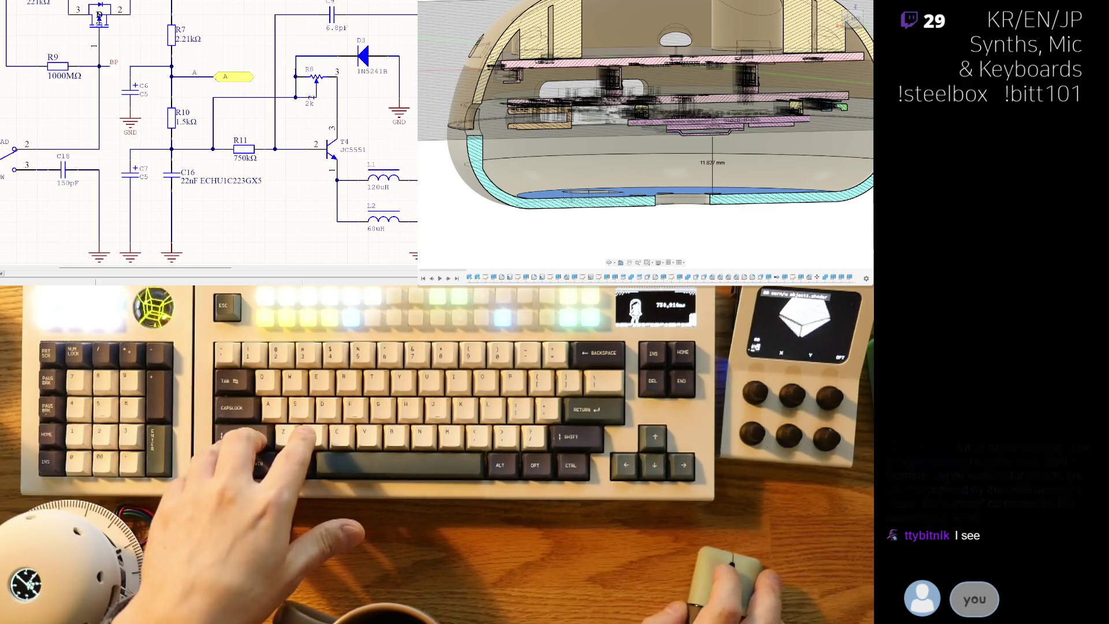
{"action": "scroll", "coordinate": [675, 136], "scroll_direction": "up", "scroll_amount": 1}
{"action": "scroll", "coordinate": [675, 136], "scroll_direction": "up", "scroll_amount": 1}
{"action": "scroll", "coordinate": [676, 136], "scroll_direction": "up", "scroll_amount": 1}
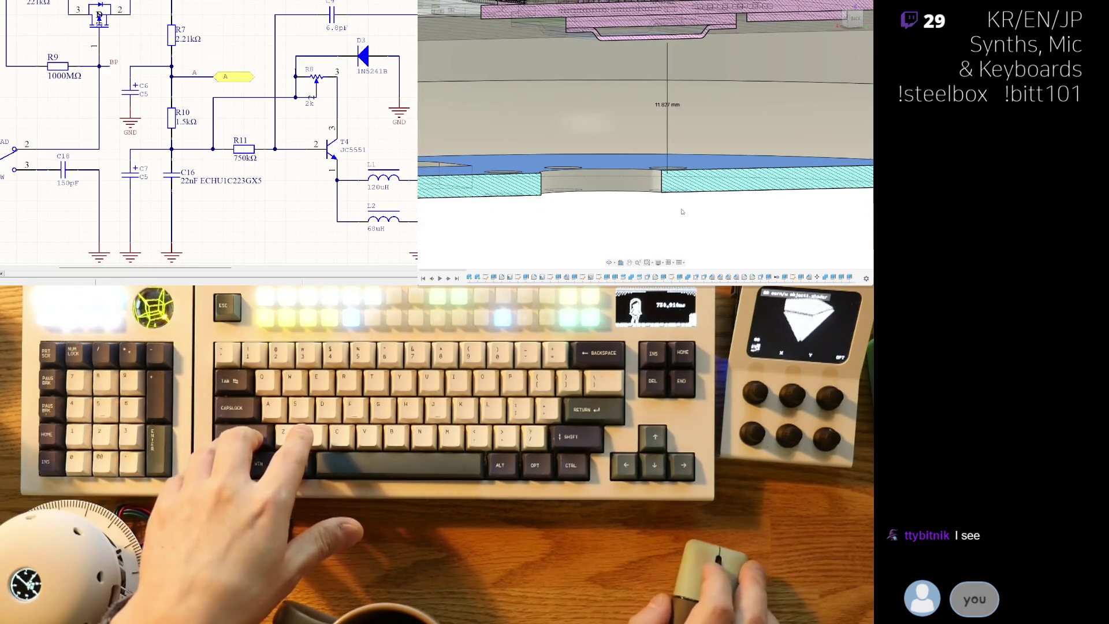
{"action": "middle_click_drag", "start_coordinate": [674, 136], "coordinate": [614, 201], "text": "shift"}
{"action": "scroll", "coordinate": [615, 201], "scroll_direction": "down", "scroll_amount": 3}
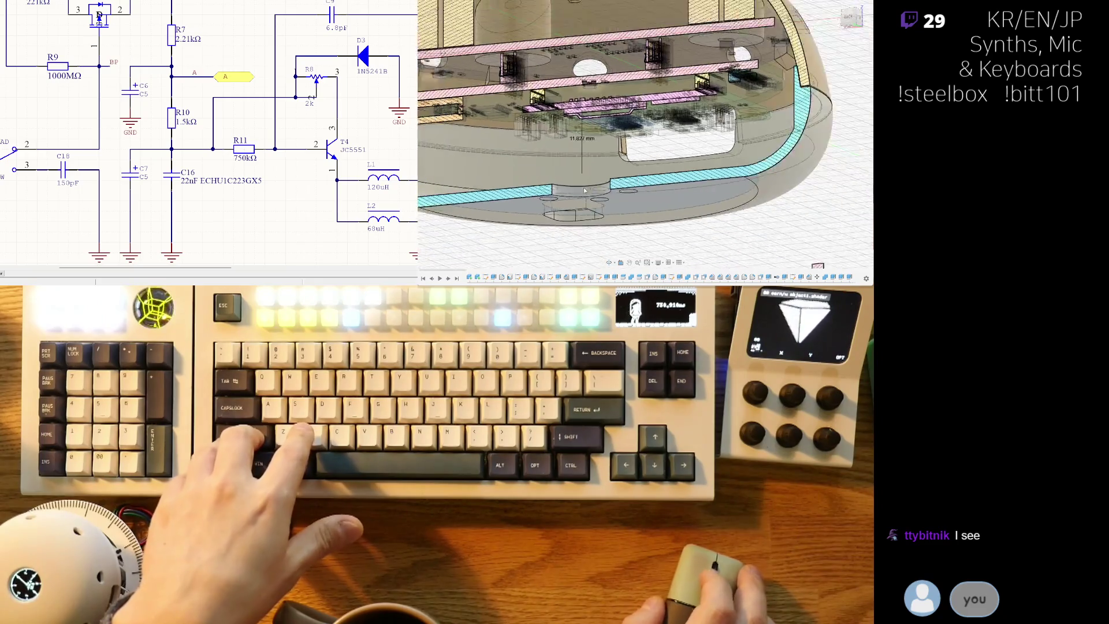
{"action": "scroll", "coordinate": [607, 189], "scroll_direction": "down", "scroll_amount": 1}
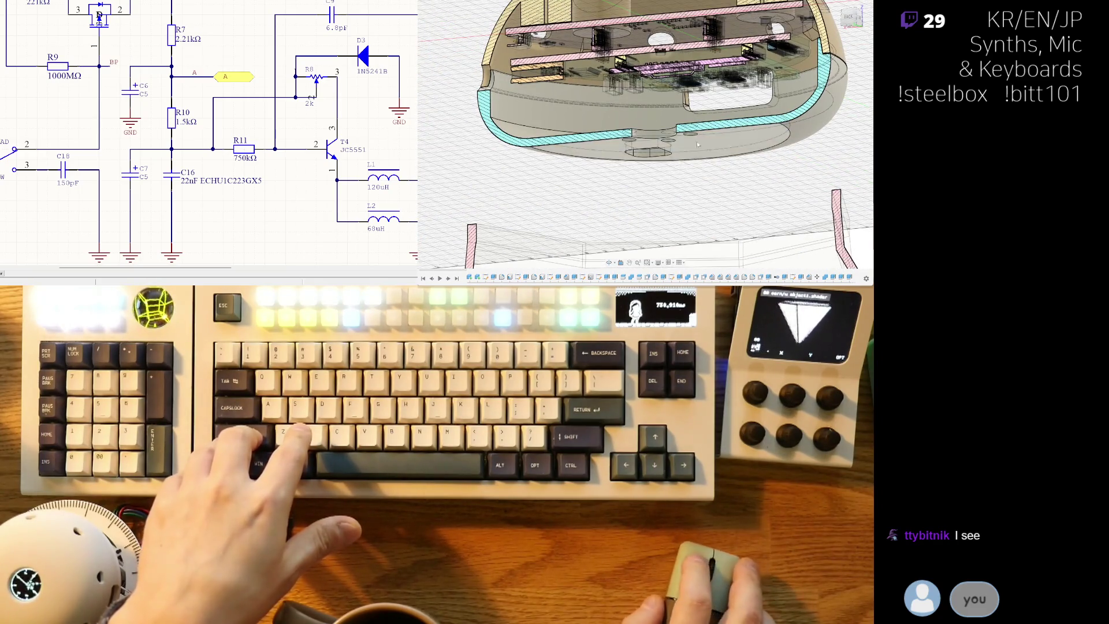
{"action": "scroll", "coordinate": [608, 189], "scroll_direction": "down", "scroll_amount": 2}
- Return to a straight-on front section view and reveal the exploded lower housing below the case
{"action": "left_click", "coordinate": [854, 39]}
{"action": "left_click", "coordinate": [850, 19]}
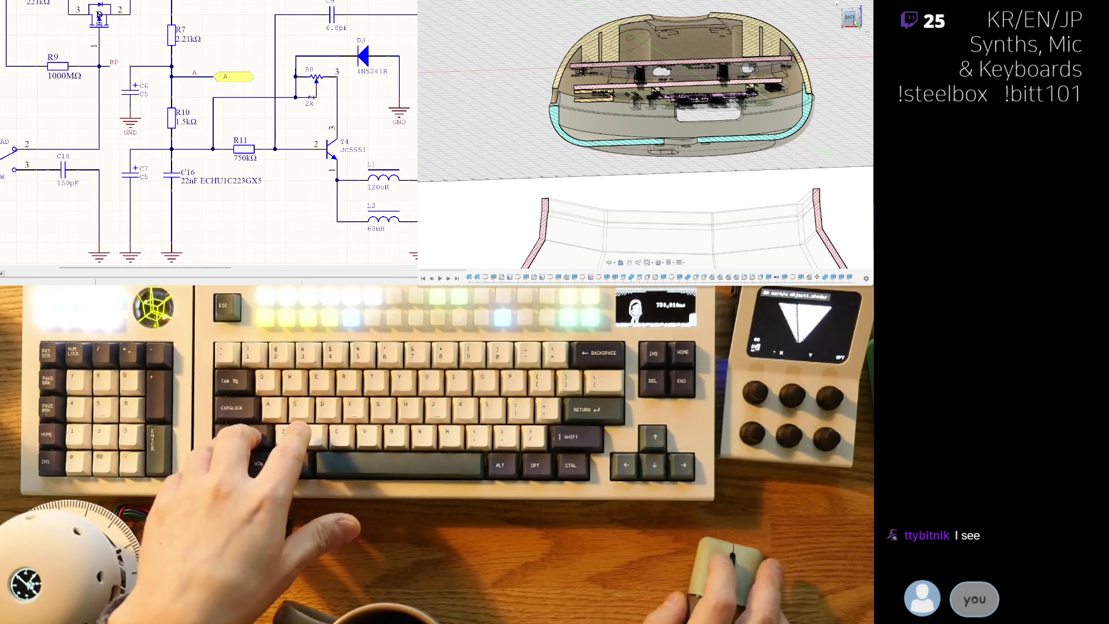
{"action": "scroll", "coordinate": [685, 174], "scroll_direction": "up", "scroll_amount": 2}
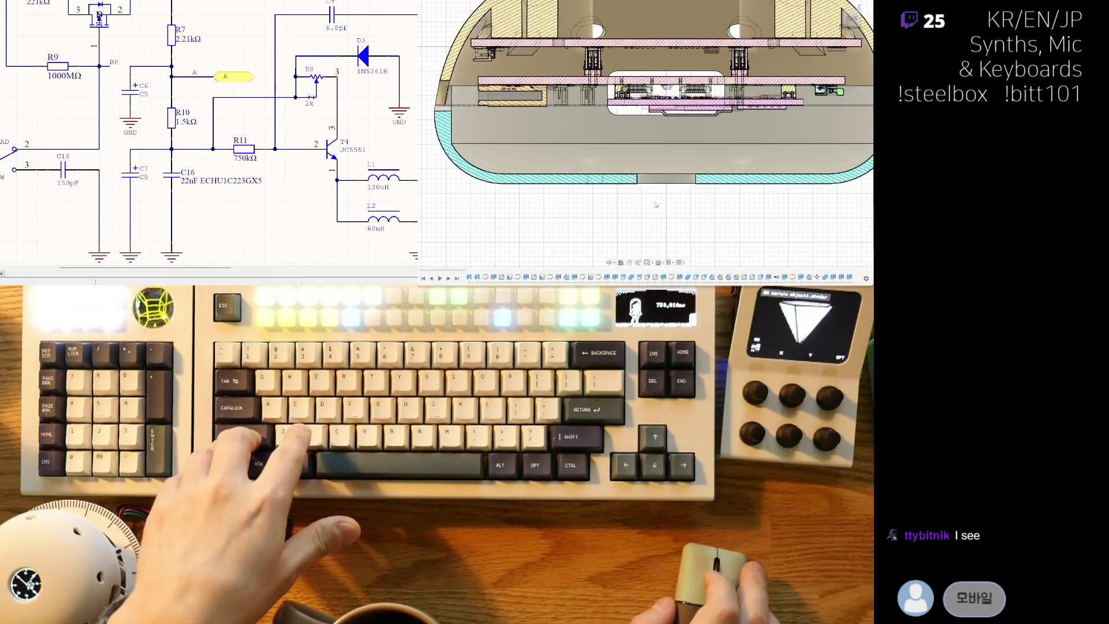
{"action": "scroll", "coordinate": [683, 208], "scroll_direction": "up", "scroll_amount": 2}
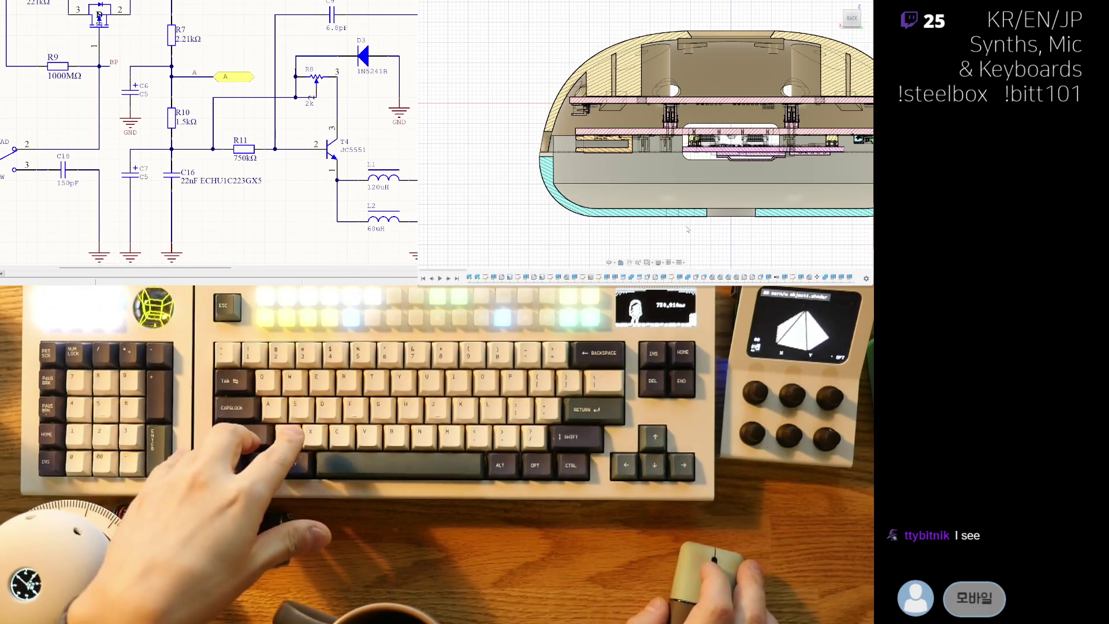
{"action": "scroll", "coordinate": [697, 212], "scroll_direction": "down", "scroll_amount": 2}
{"action": "scroll", "coordinate": [708, 225], "scroll_direction": "down", "scroll_amount": 2}
{"action": "middle_click_drag", "start_coordinate": [707, 224], "coordinate": [675, 133]}
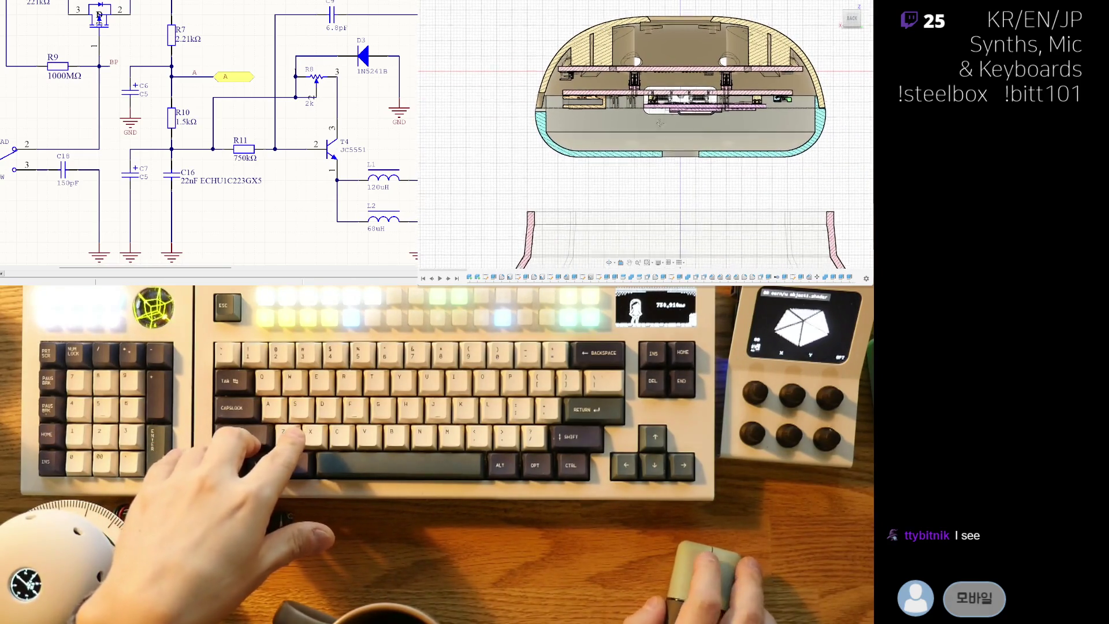
{"action": "scroll", "coordinate": [675, 132], "scroll_direction": "down", "scroll_amount": 2}
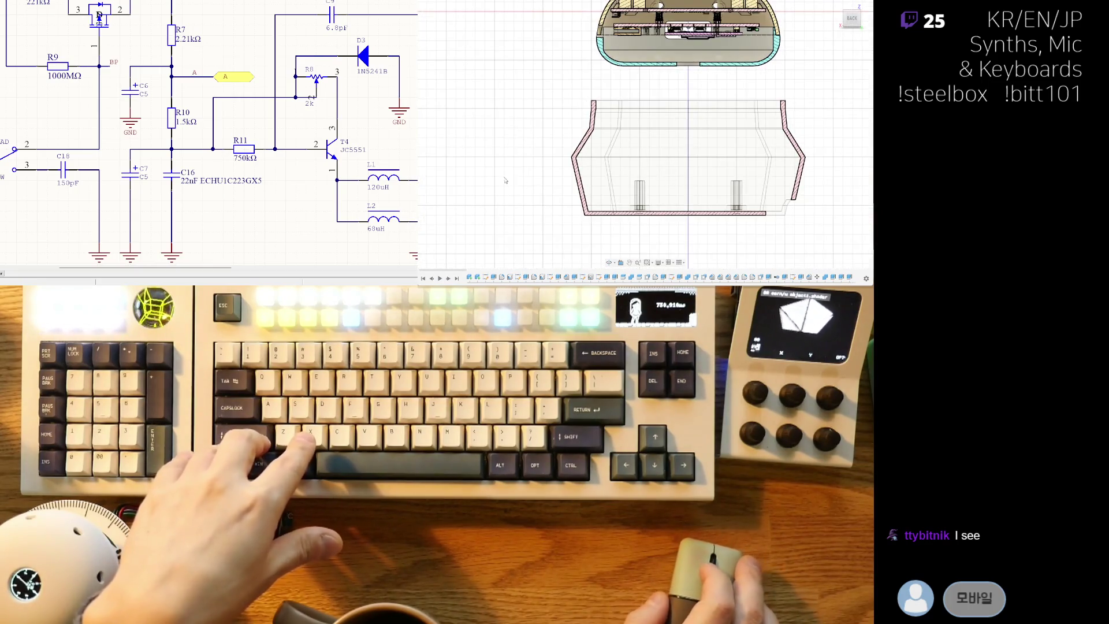
{"action": "scroll", "coordinate": [505, 180], "scroll_direction": "up", "scroll_amount": 1}
{"action": "scroll", "coordinate": [572, 190], "scroll_direction": "up", "scroll_amount": 1}
{"action": "scroll", "coordinate": [629, 198], "scroll_direction": "up", "scroll_amount": 1}
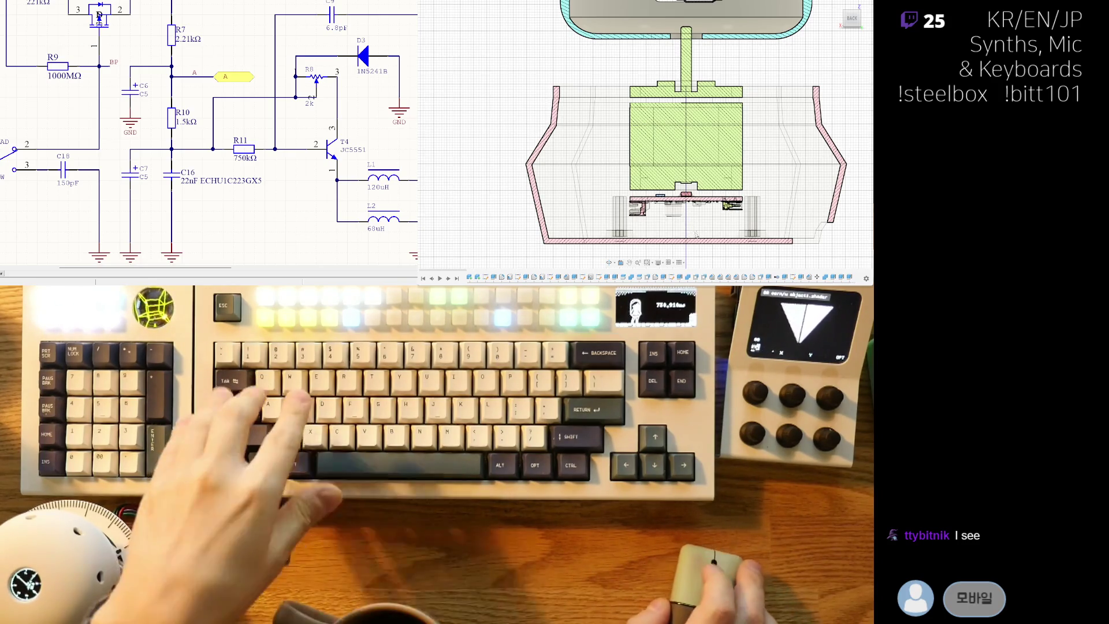
- Orbit into 3-D, toggle the section analysis and drag the section plane to a new slice through the insert and walls
{"action": "middle_click_drag", "start_coordinate": [692, 234], "coordinate": [695, 178], "text": "shift"}
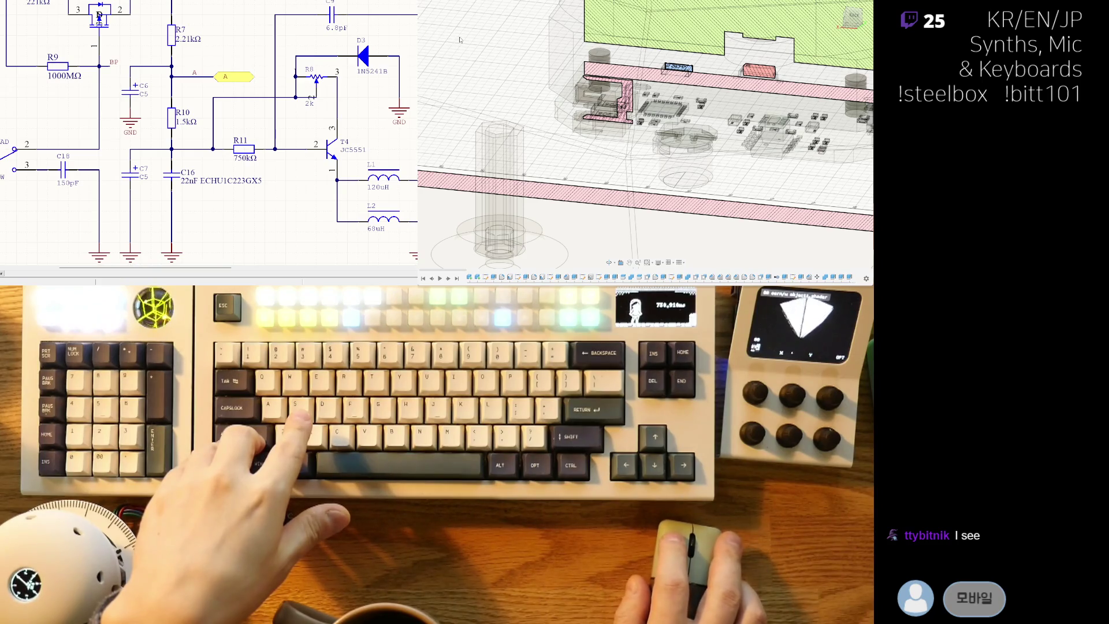
{"action": "key", "text": "Escape"}
{"action": "middle_click_drag", "start_coordinate": [752, 111], "coordinate": [745, 130], "text": "shift"}
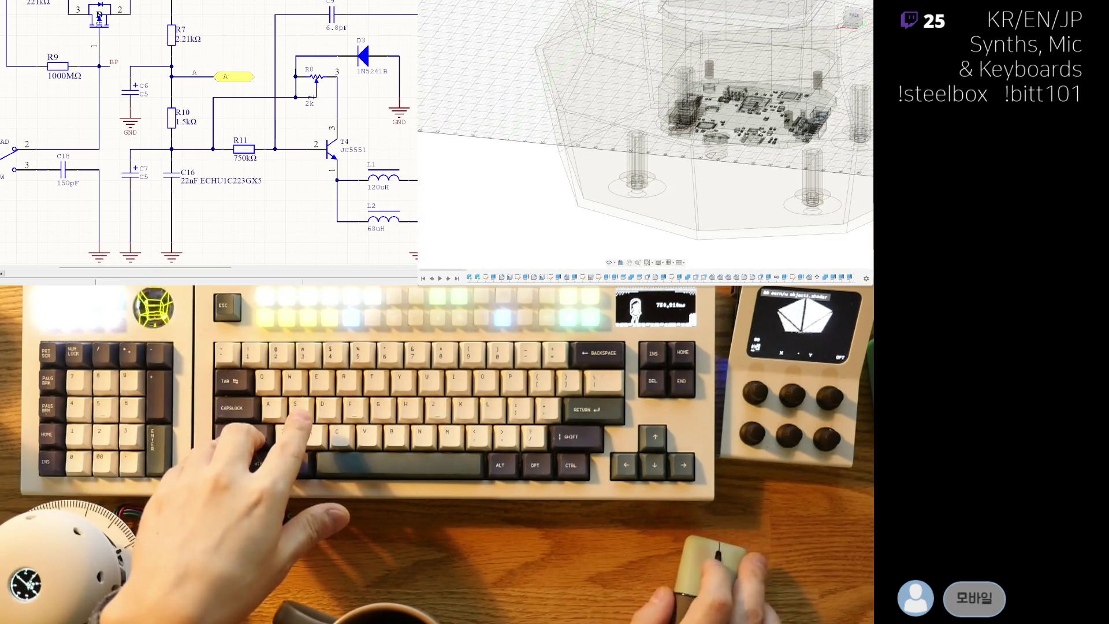
{"action": "scroll", "coordinate": [745, 130], "scroll_direction": "up", "scroll_amount": 2}
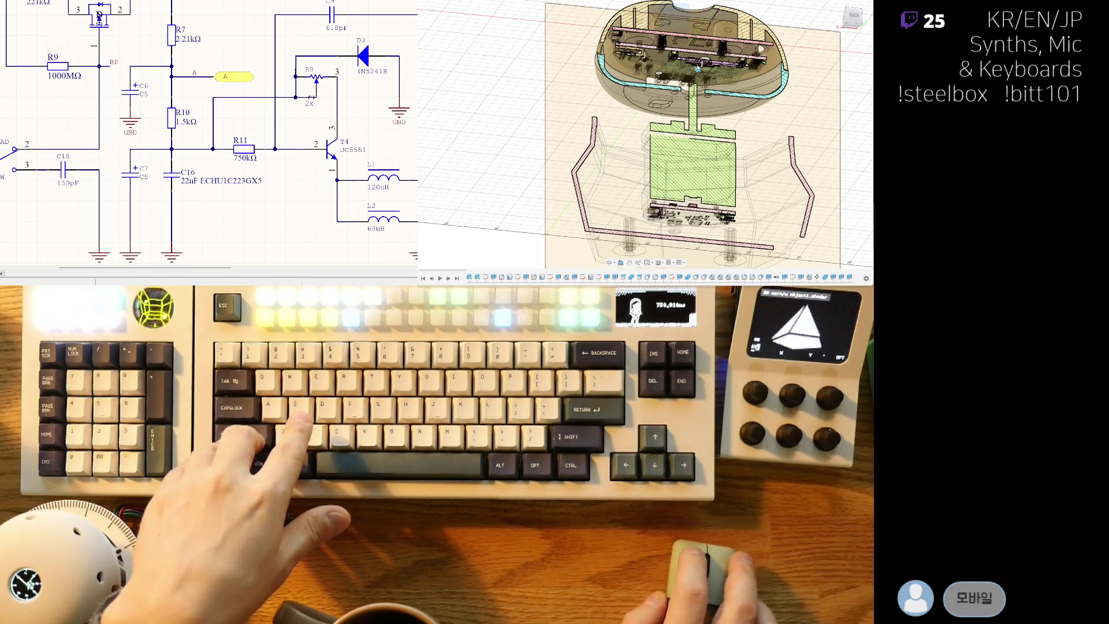
{"action": "left_click_drag", "start_coordinate": [696, 69], "coordinate": [692, 82]}
{"action": "scroll", "coordinate": [694, 106], "scroll_direction": "up", "scroll_amount": 3}
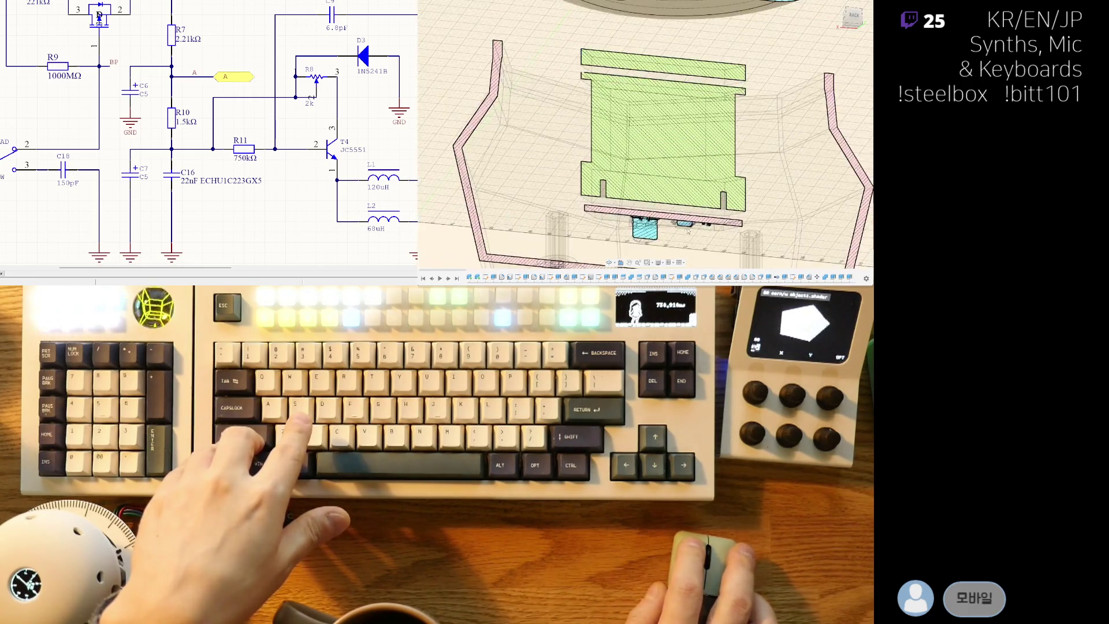
{"action": "scroll", "coordinate": [685, 139], "scroll_direction": "up", "scroll_amount": 3}
{"action": "scroll", "coordinate": [679, 152], "scroll_direction": "up", "scroll_amount": 2}
{"action": "scroll", "coordinate": [678, 151], "scroll_direction": "up", "scroll_amount": 1}
{"action": "scroll", "coordinate": [678, 152], "scroll_direction": "down", "scroll_amount": 5}
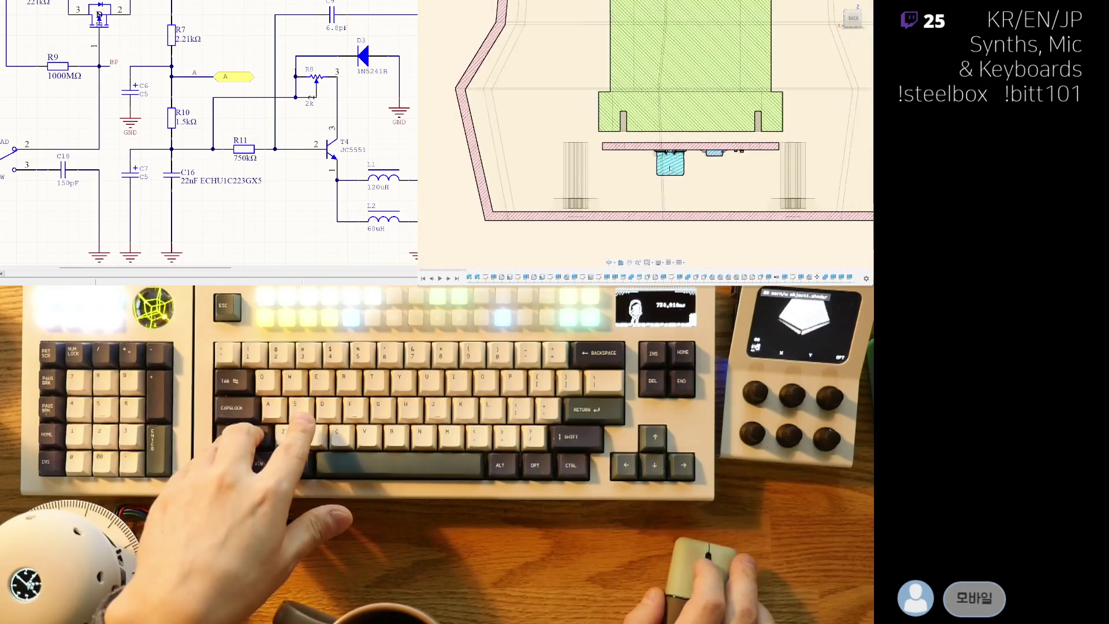
{"action": "middle_click_drag", "start_coordinate": [679, 153], "coordinate": [705, 223], "text": "shift"}
{"action": "scroll", "coordinate": [685, 212], "scroll_direction": "up", "scroll_amount": 3}
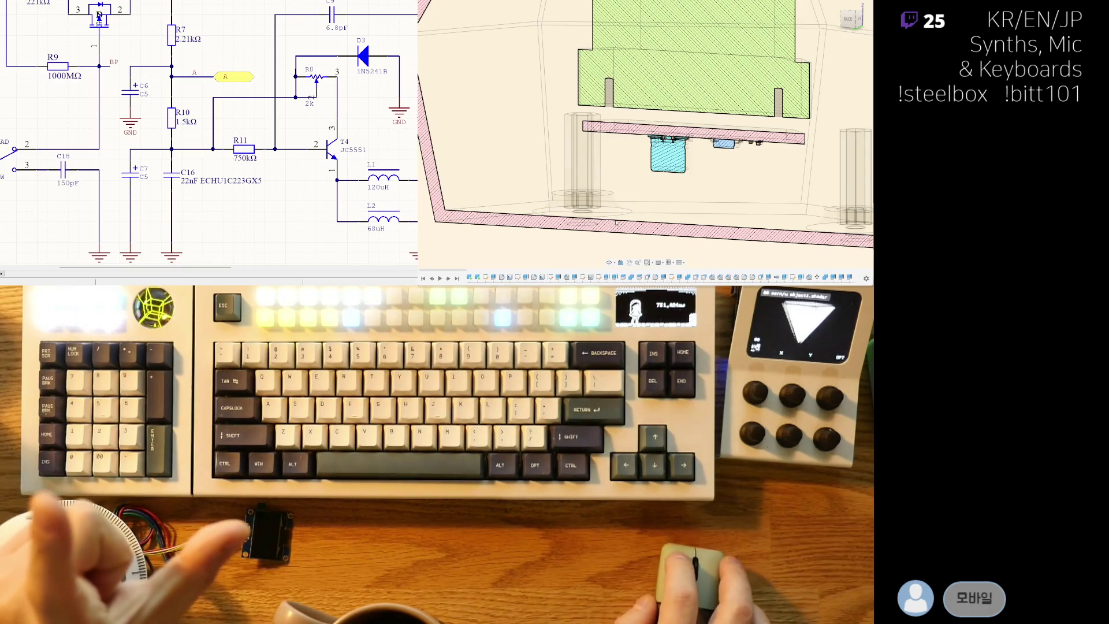
{"action": "middle_click_drag", "start_coordinate": [615, 222], "coordinate": [750, 149]}
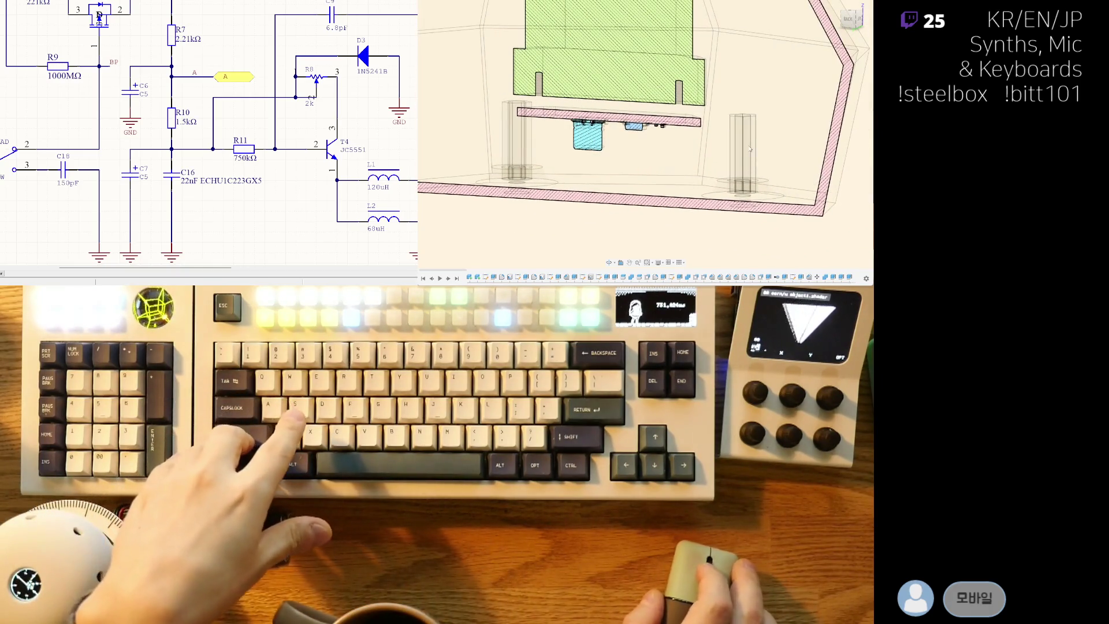
{"action": "key", "text": "f"}
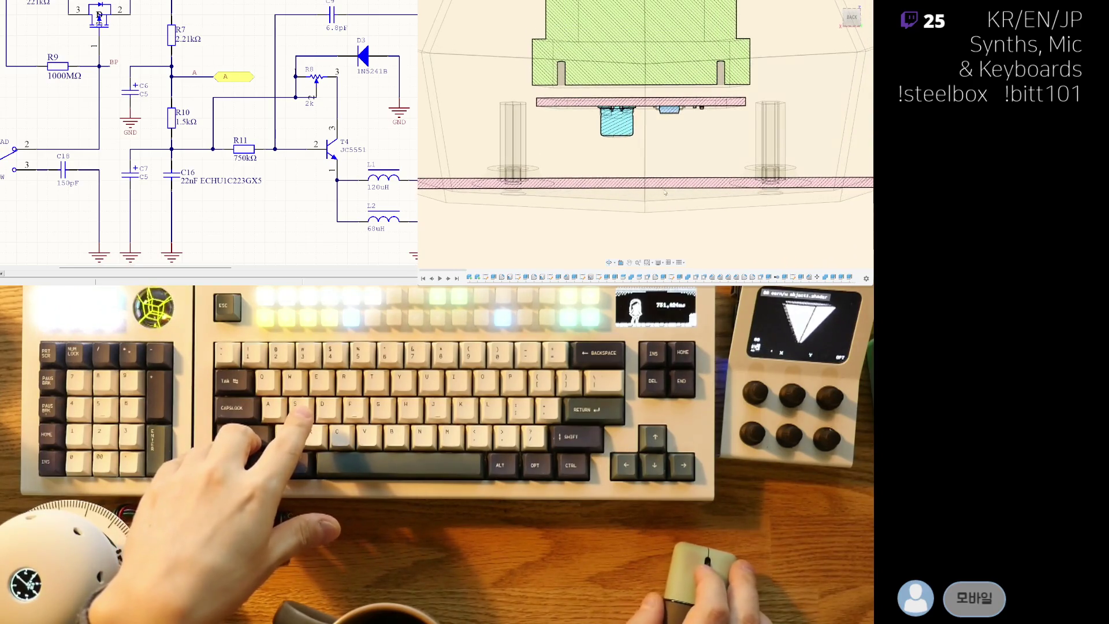
{"action": "scroll", "coordinate": [665, 193], "scroll_direction": "up", "scroll_amount": 1}
{"action": "scroll", "coordinate": [663, 157], "scroll_direction": "up", "scroll_amount": 1}
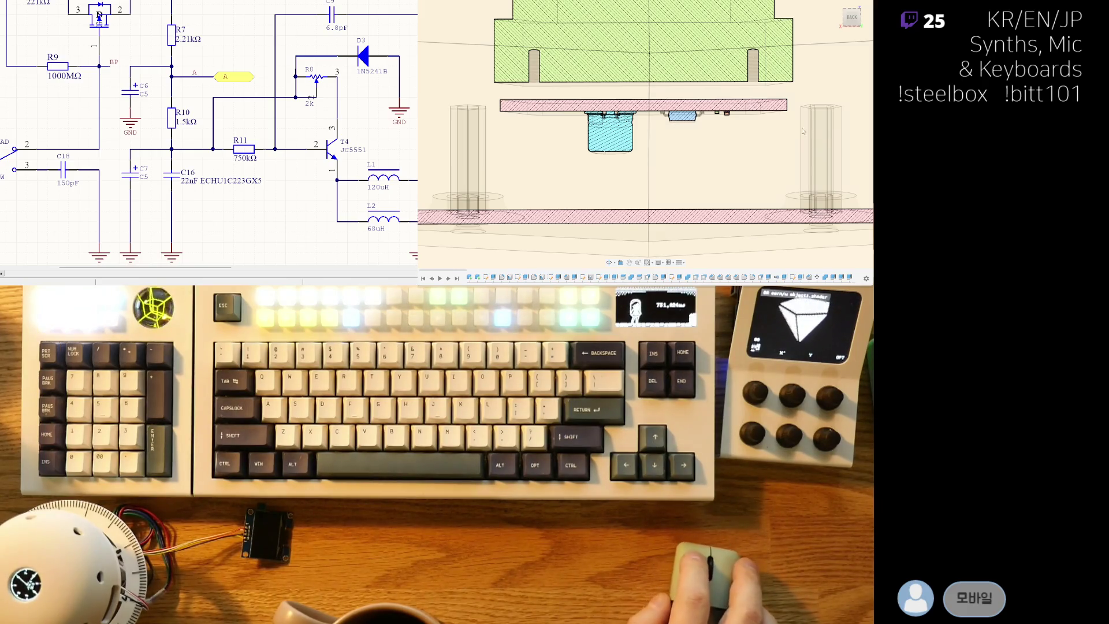
{"action": "scroll", "coordinate": [718, 151], "scroll_direction": "down", "scroll_amount": 2}
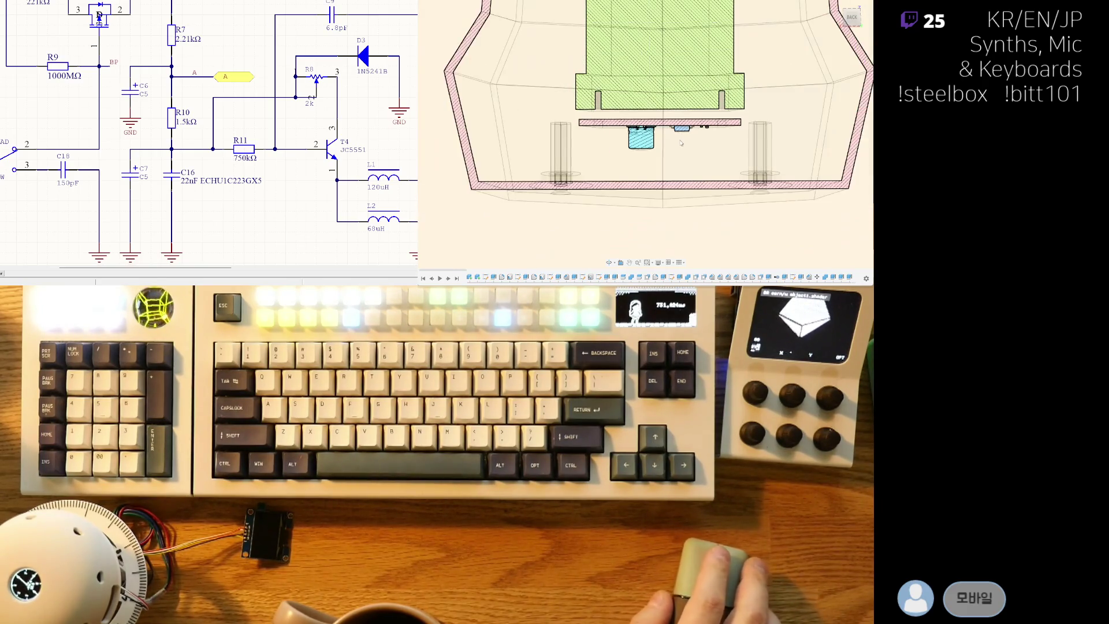
{"action": "middle_click_drag", "start_coordinate": [682, 169], "coordinate": [686, 209], "text": "shift"}
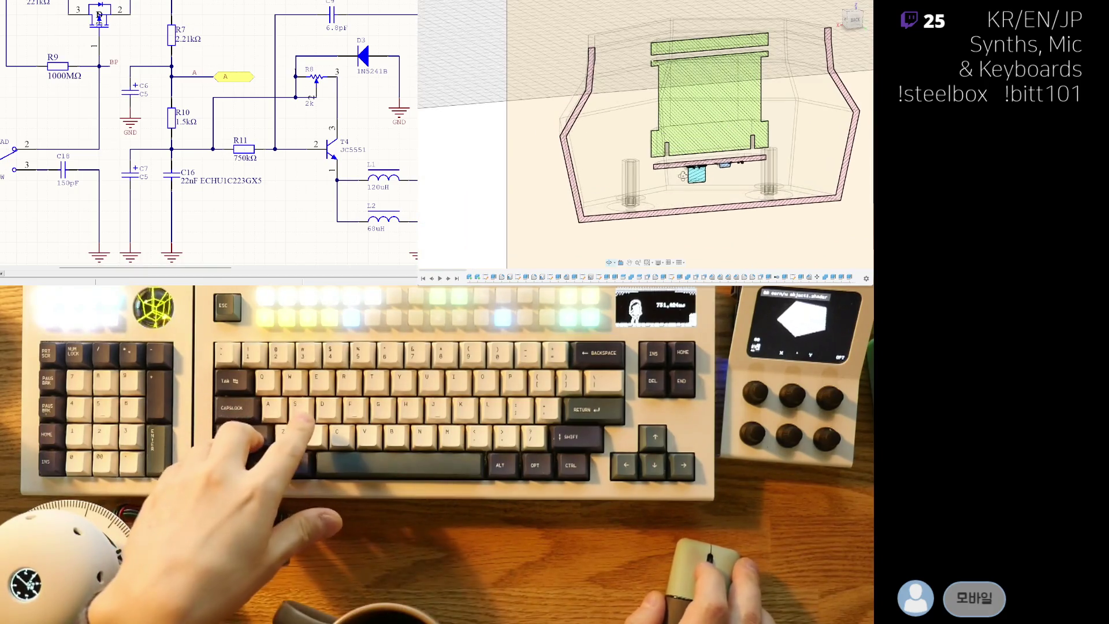
{"action": "scroll", "coordinate": [685, 209], "scroll_direction": "up", "scroll_amount": 2}
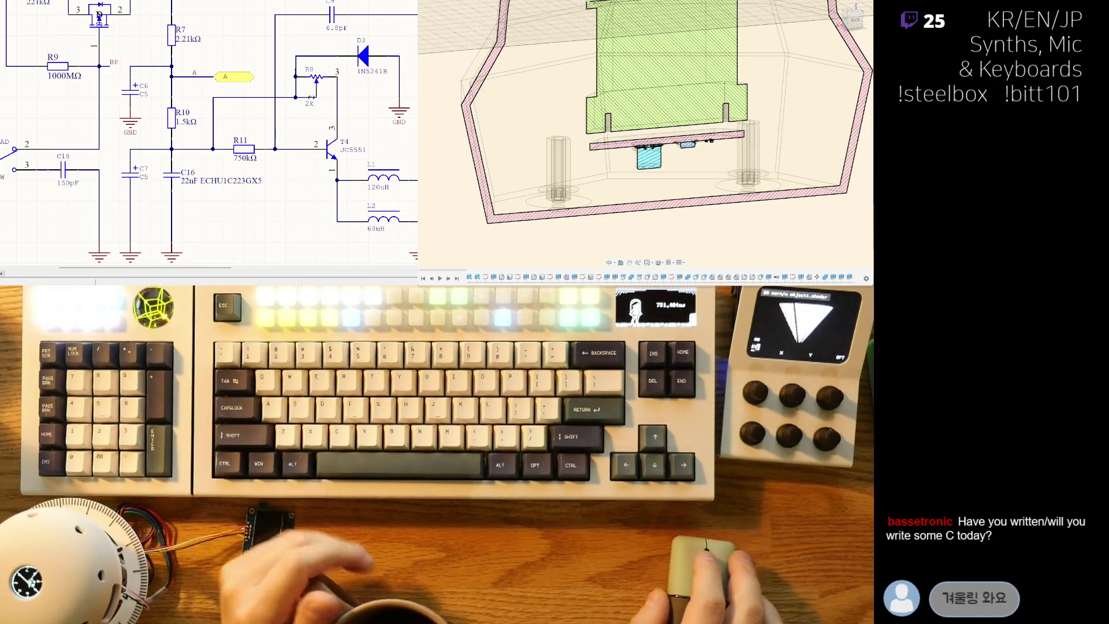
{"action": "scroll", "coordinate": [741, 173], "scroll_direction": "up", "scroll_amount": 2}
{"action": "middle_click_drag", "start_coordinate": [740, 173], "coordinate": [724, 140], "text": "shift"}
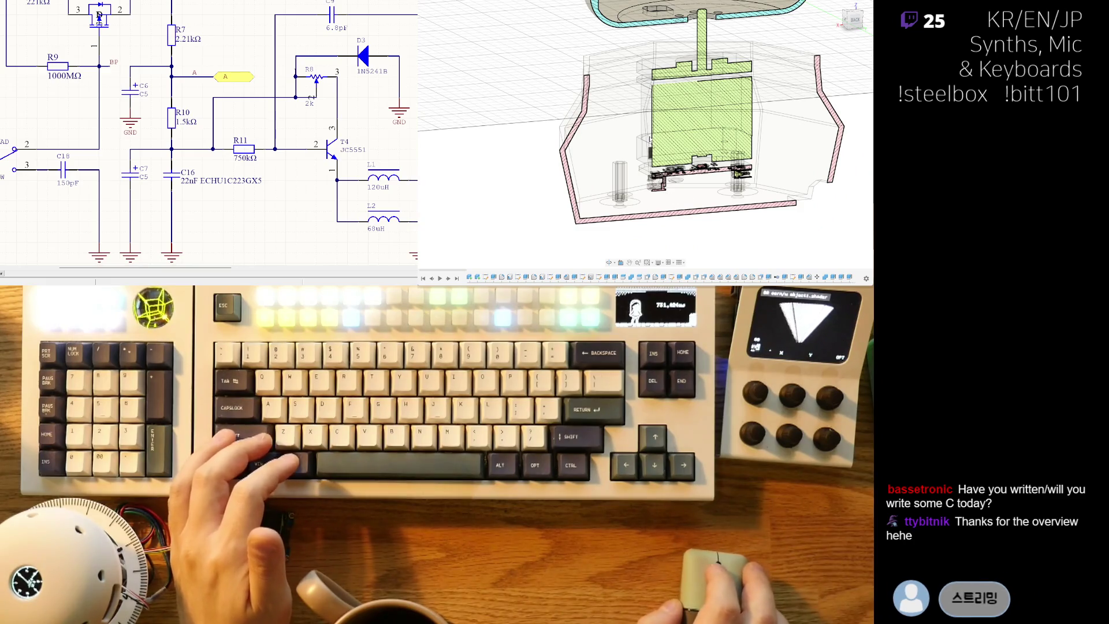
{"action": "scroll", "coordinate": [643, 166], "scroll_direction": "down", "scroll_amount": 3}
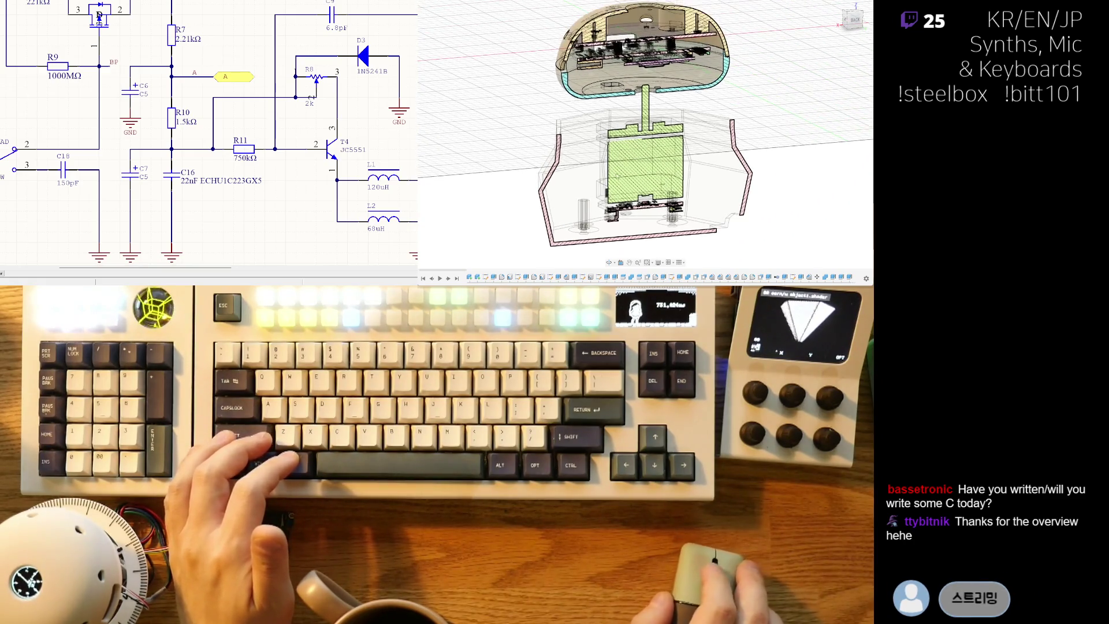
{"action": "scroll", "coordinate": [631, 168], "scroll_direction": "up", "scroll_amount": 3}
{"action": "scroll", "coordinate": [631, 173], "scroll_direction": "up", "scroll_amount": 2}
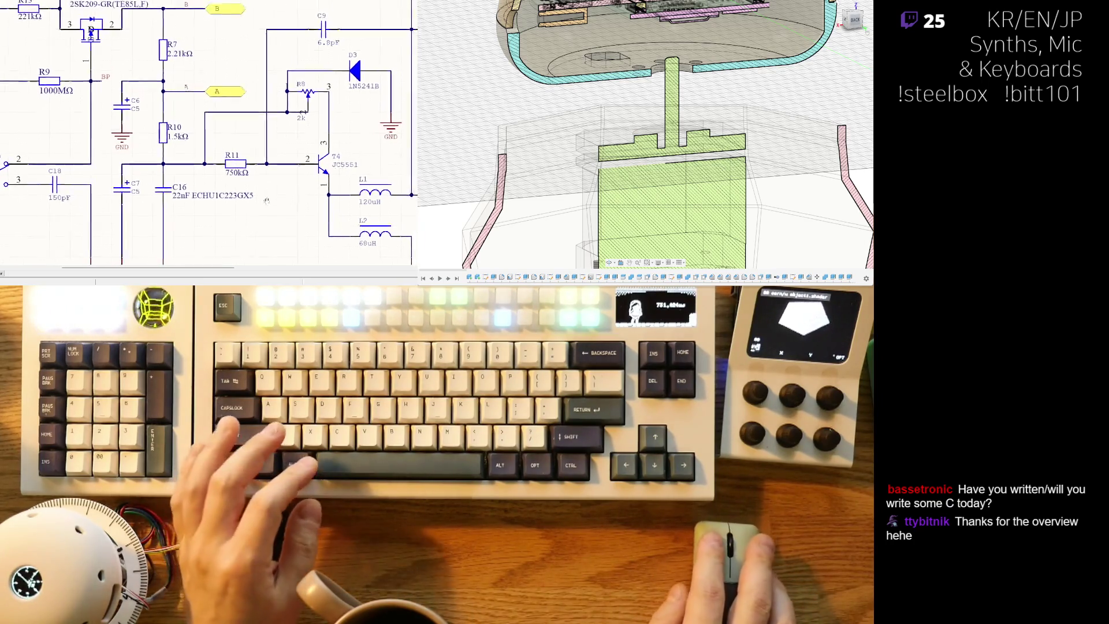
- Pan to C16 in the schematic and select its ECHU1C223GX5 part label
{"action": "right_click_drag", "start_coordinate": [271, 227], "coordinate": [256, 187]}
{"action": "scroll", "coordinate": [256, 187], "scroll_direction": "down", "scroll_amount": 5, "text": "ctrl"}
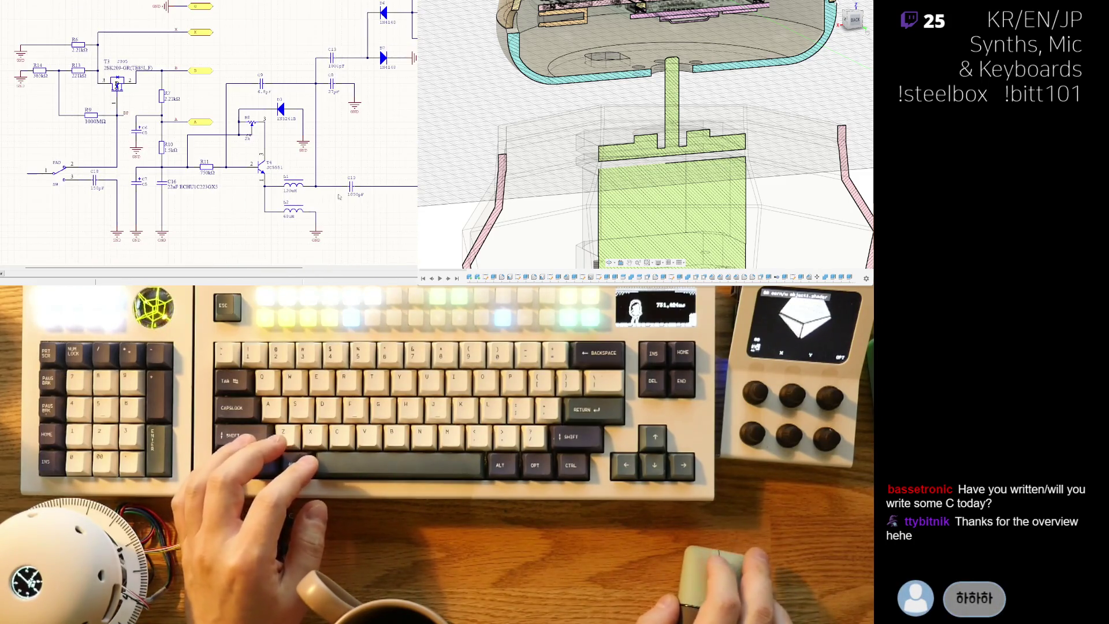
{"action": "scroll", "coordinate": [61, 127], "scroll_direction": "up", "scroll_amount": 3, "text": "ctrl"}
{"action": "scroll", "coordinate": [159, 198], "scroll_direction": "up", "scroll_amount": 2, "text": "ctrl"}
{"action": "scroll", "coordinate": [148, 202], "scroll_direction": "up", "scroll_amount": 2, "text": "ctrl"}
{"action": "scroll", "coordinate": [130, 208], "scroll_direction": "up", "scroll_amount": 2, "text": "ctrl"}
{"action": "scroll", "coordinate": [120, 211], "scroll_direction": "up", "scroll_amount": 2, "text": "ctrl"}
{"action": "scroll", "coordinate": [130, 161], "scroll_direction": "down", "scroll_amount": 2, "text": "ctrl"}
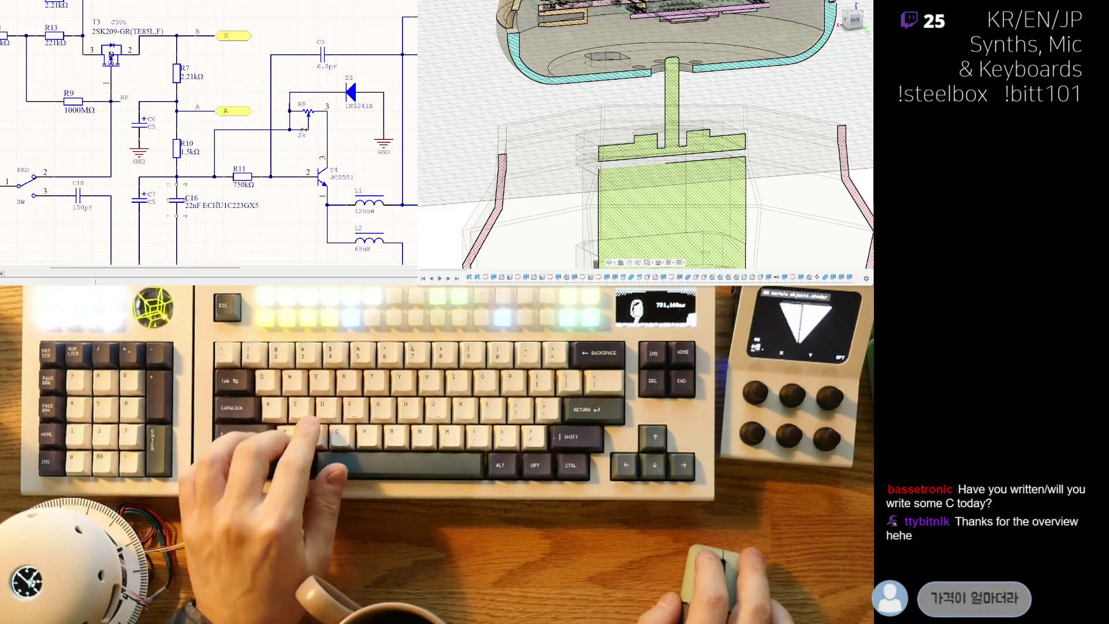
{"action": "left_click", "coordinate": [256, 206]}
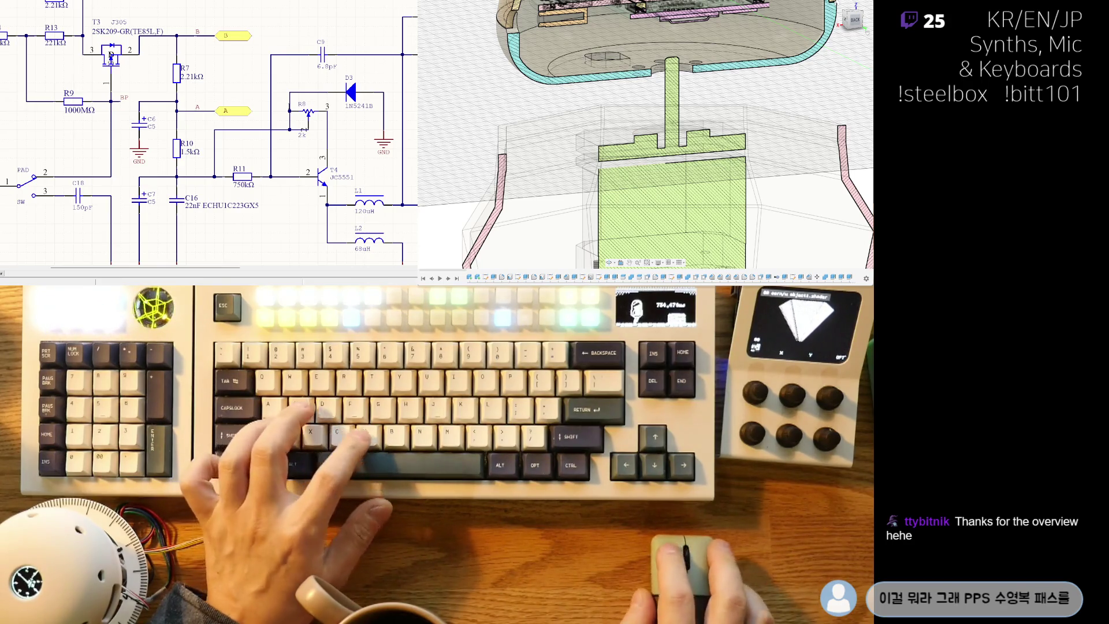
{"action": "right_click_drag", "start_coordinate": [208, 134], "coordinate": [219, 131]}
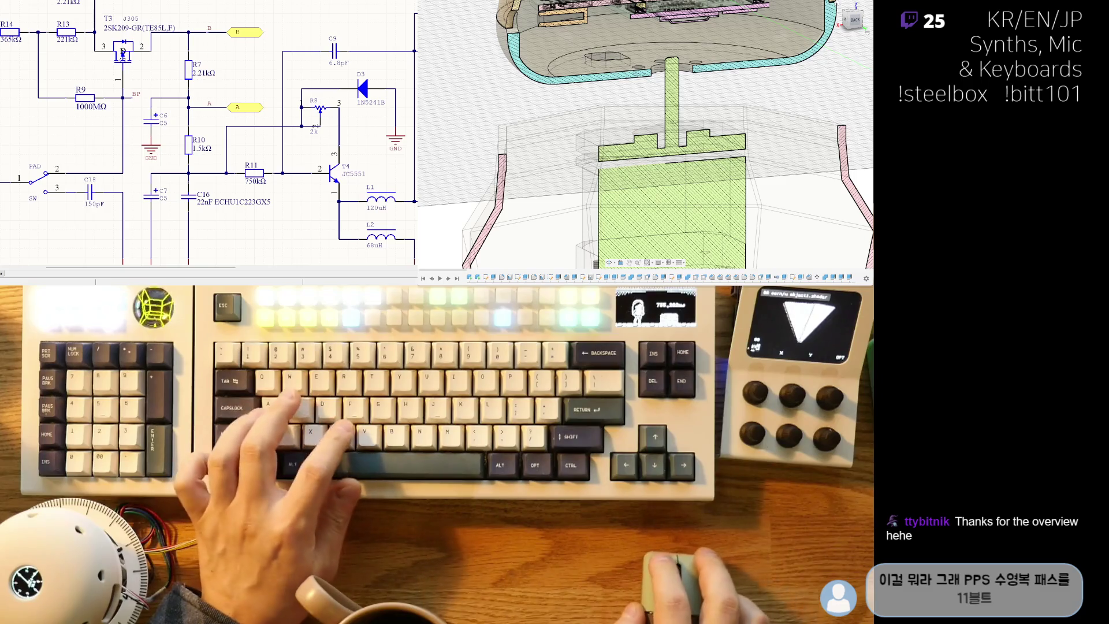